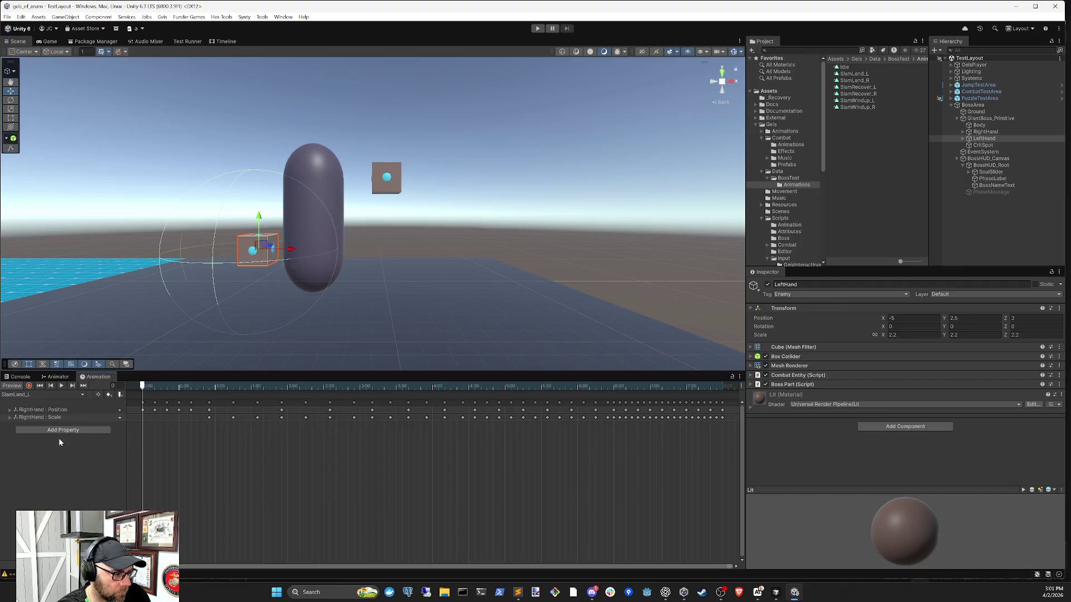
Step: Turn on keyframe recording, scrub the clip, and select RightHand then LeftHand
left_click(29, 386)
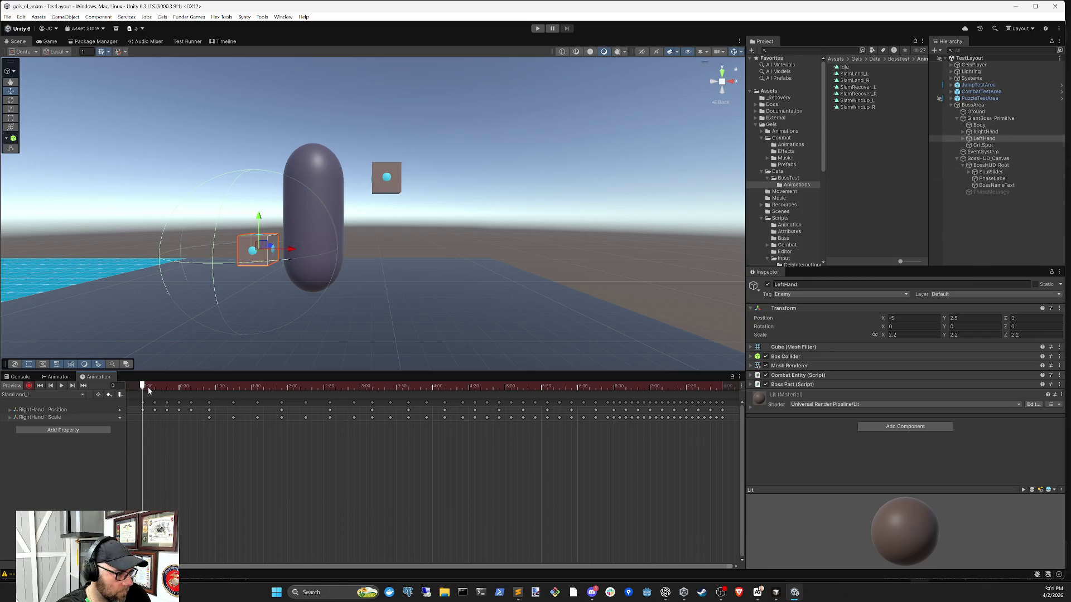
mouse_move(143, 386)
left_mouse_down()
mouse_move(186, 391)
mouse_move(133, 396)
left_mouse_up()
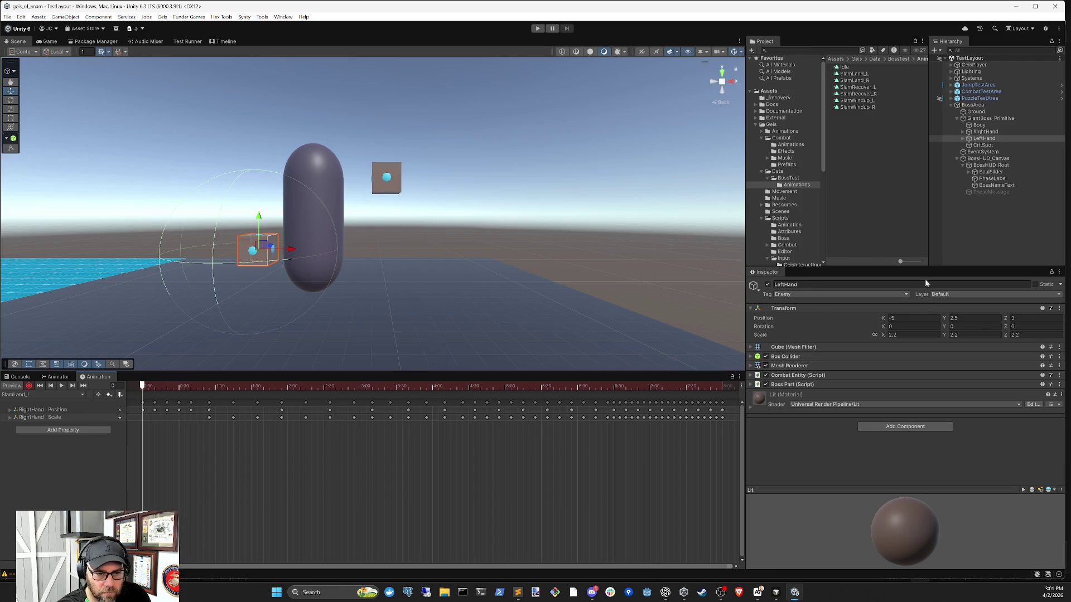
left_click(985, 132)
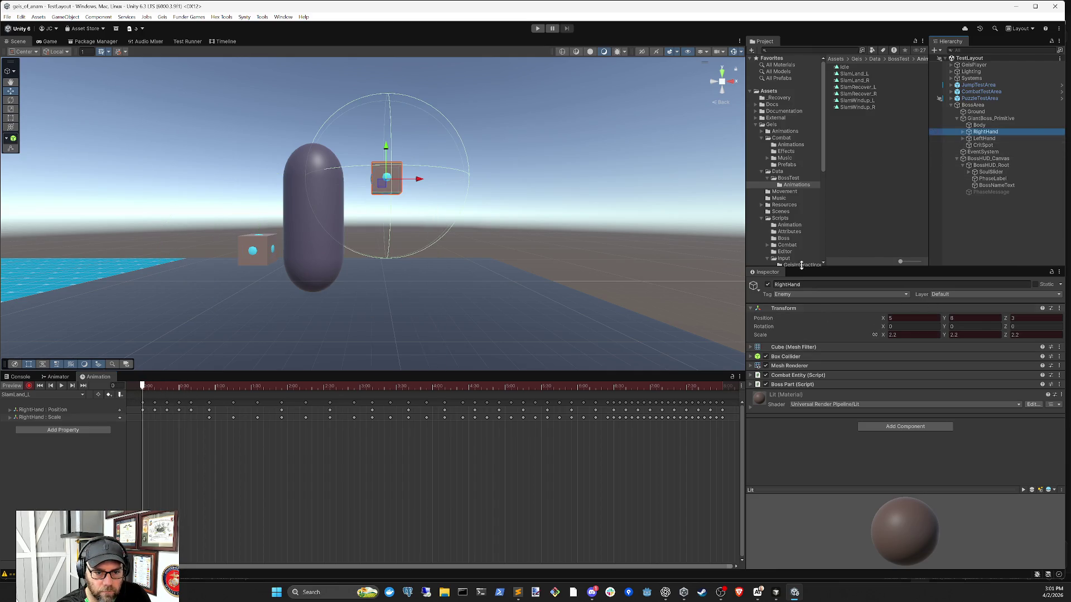
mouse_move(142, 389)
left_mouse_down()
mouse_move(192, 387)
mouse_move(160, 387)
mouse_move(135, 411)
left_mouse_up()
left_click(965, 139)
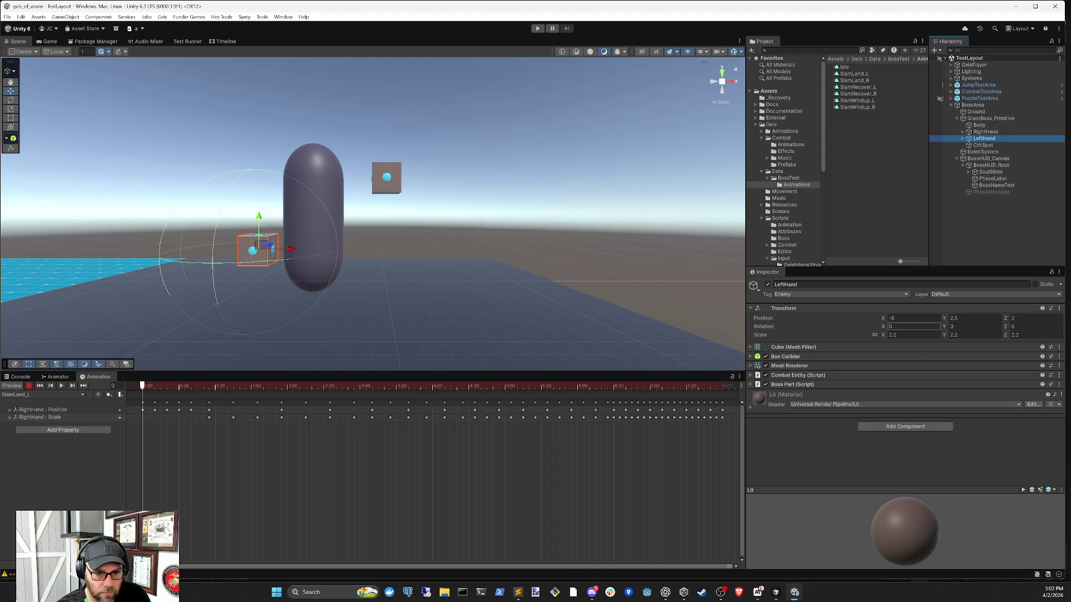
Step: Set LeftHand Y position at frame 10, reverting an accidental X edit back to -5
left_click(973, 318)
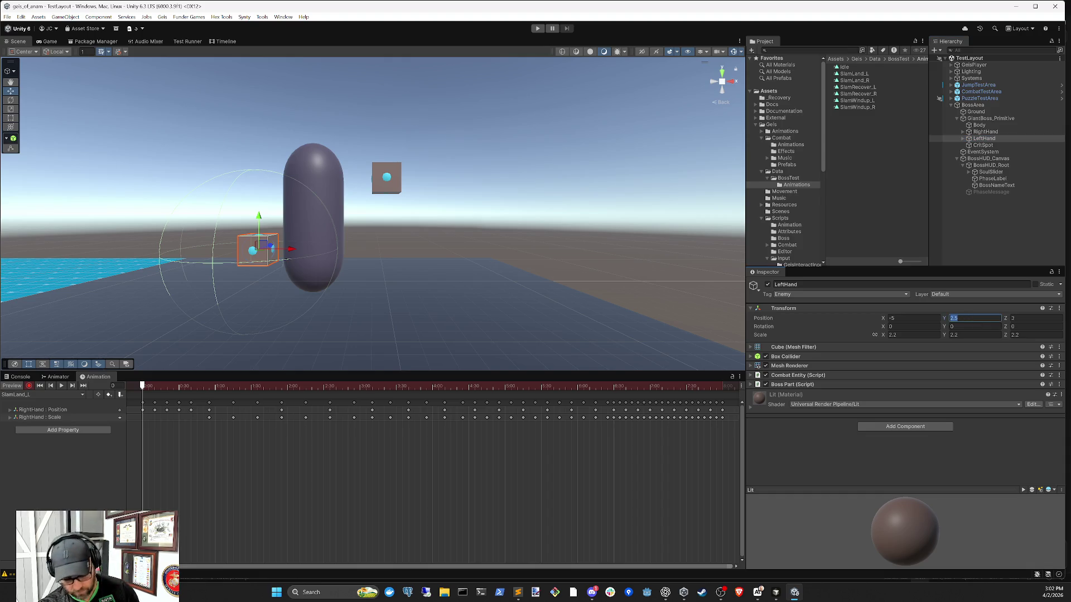
type("5")
left_click(154, 385)
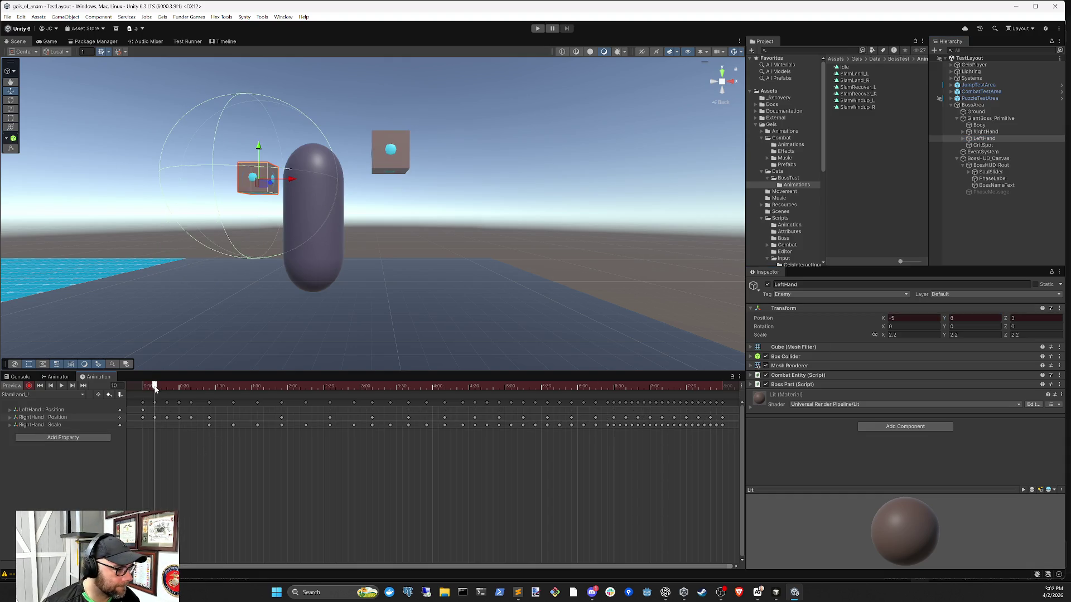
key("Tab")
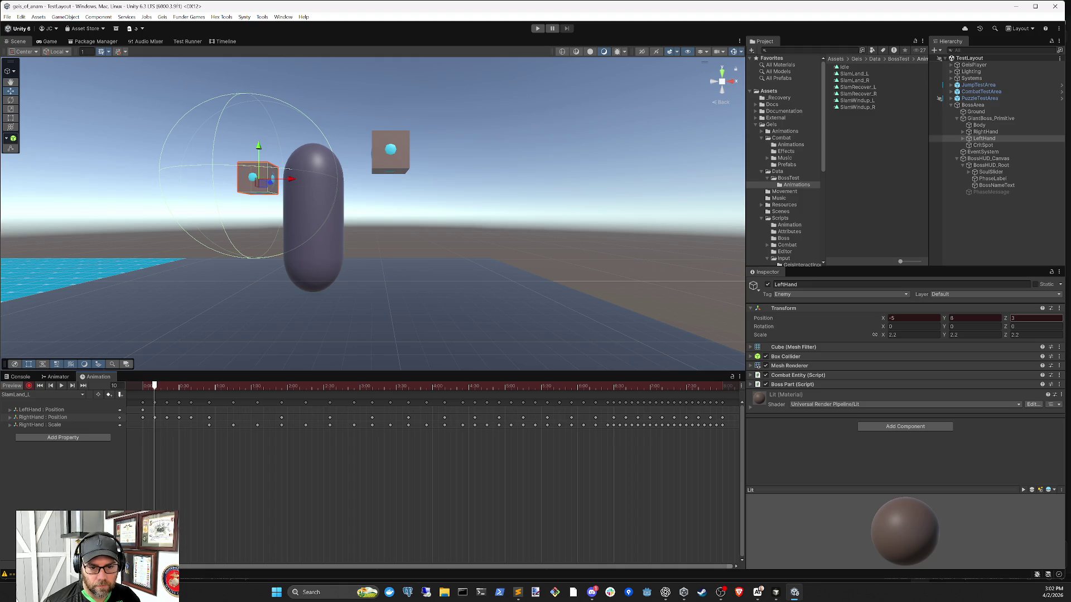
left_click(913, 317)
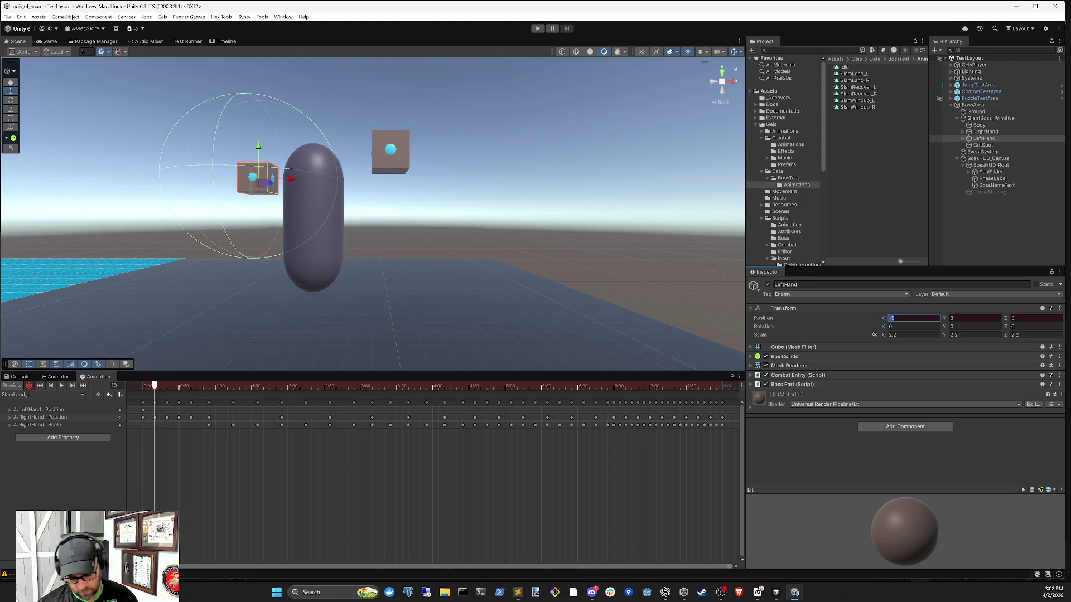
type("9")
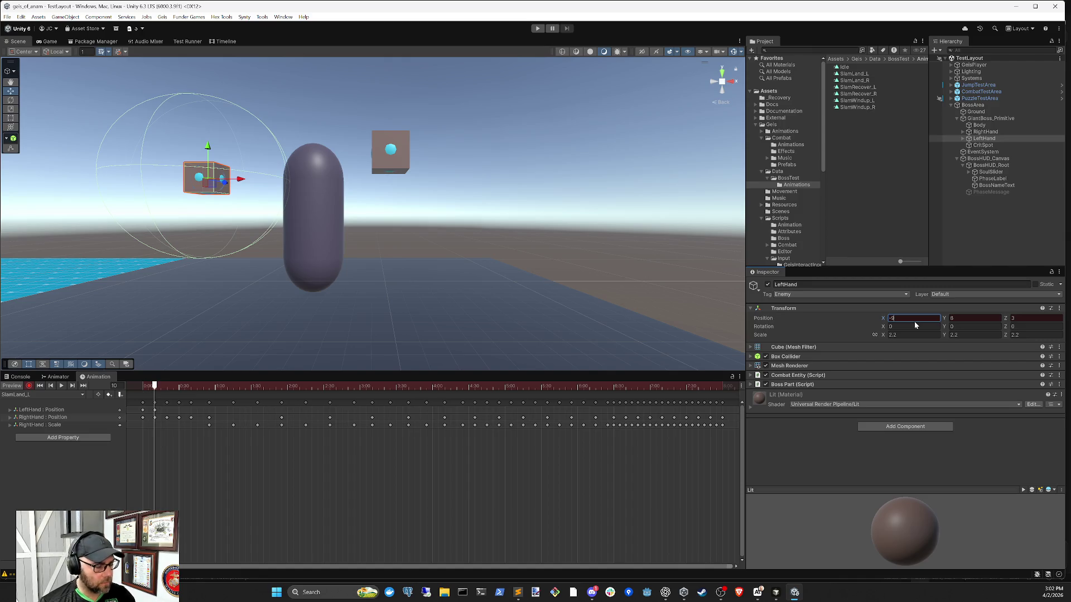
key("Escape")
Step: Correct the mistyped LeftHand Z position and enter Z -1.5
left_click(1032, 318)
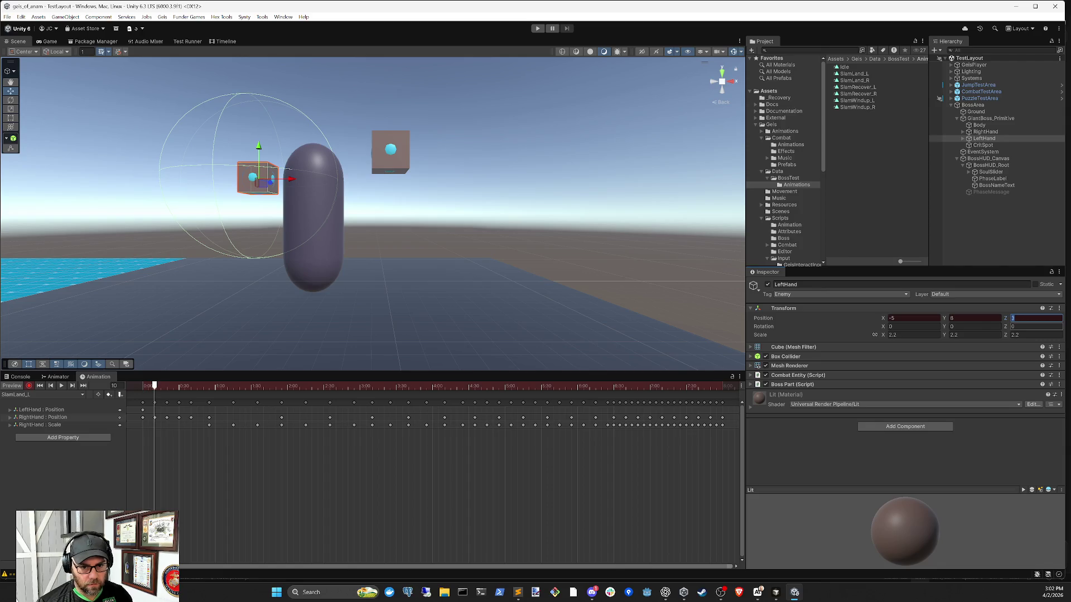
type("9")
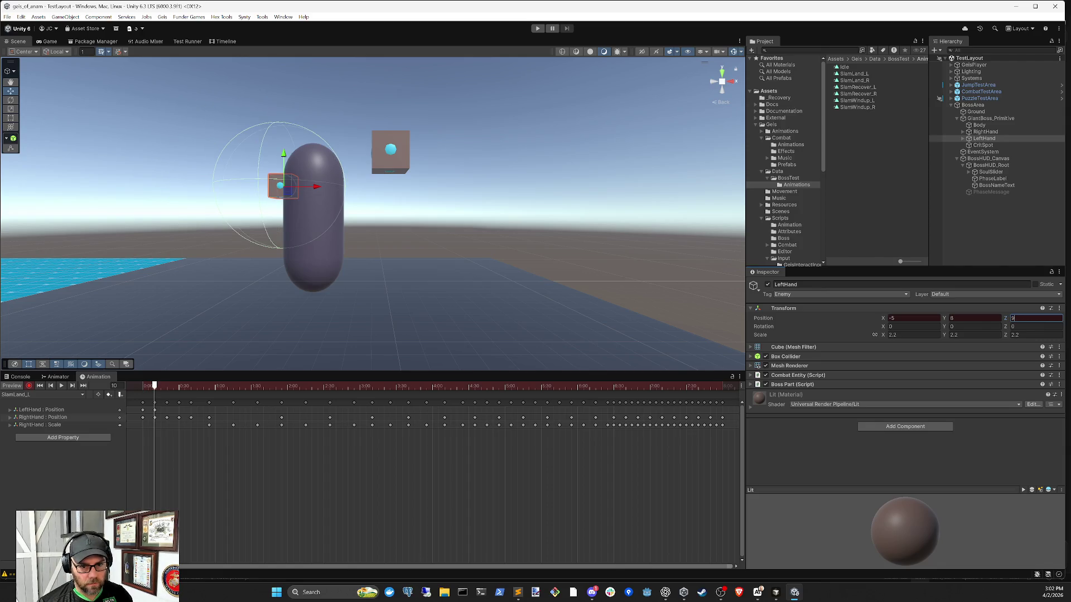
key("BackSpace")
type("9")
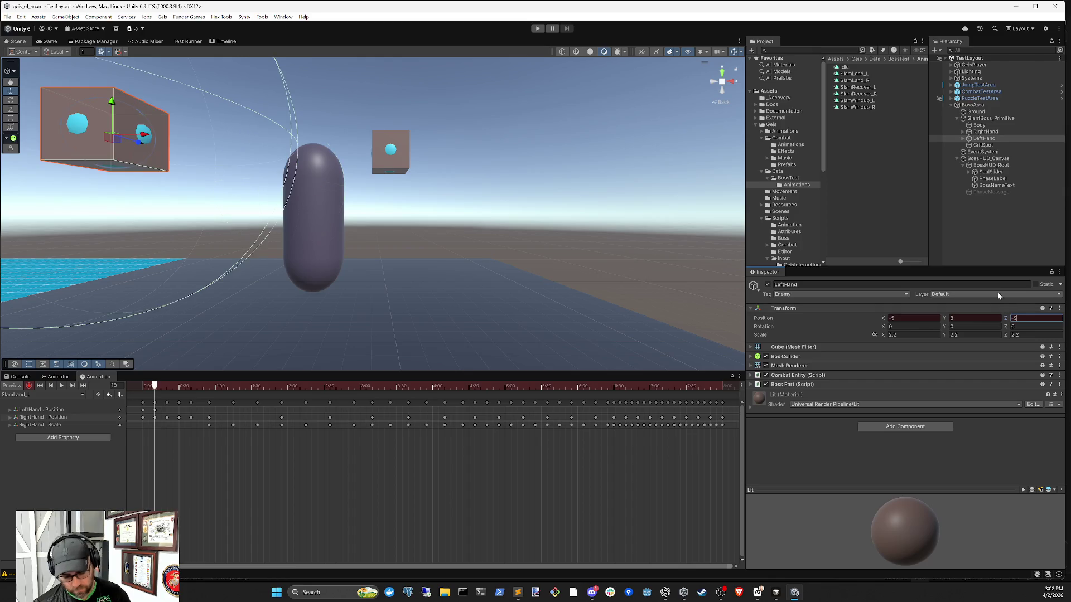
type("-")
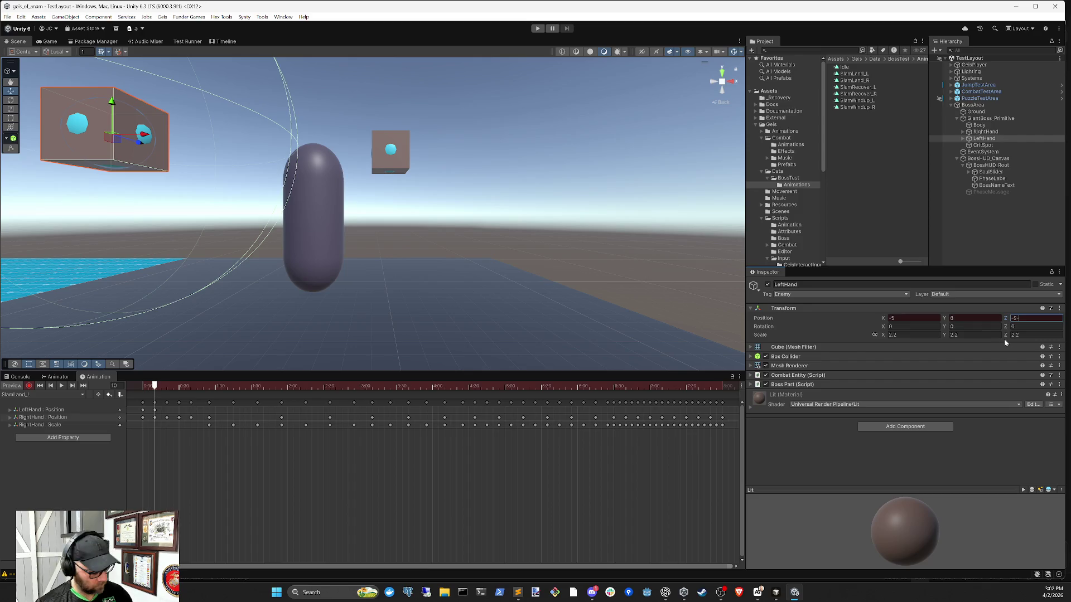
key("ctrl+a")
type("9")
key("BackSpace")
type("3")
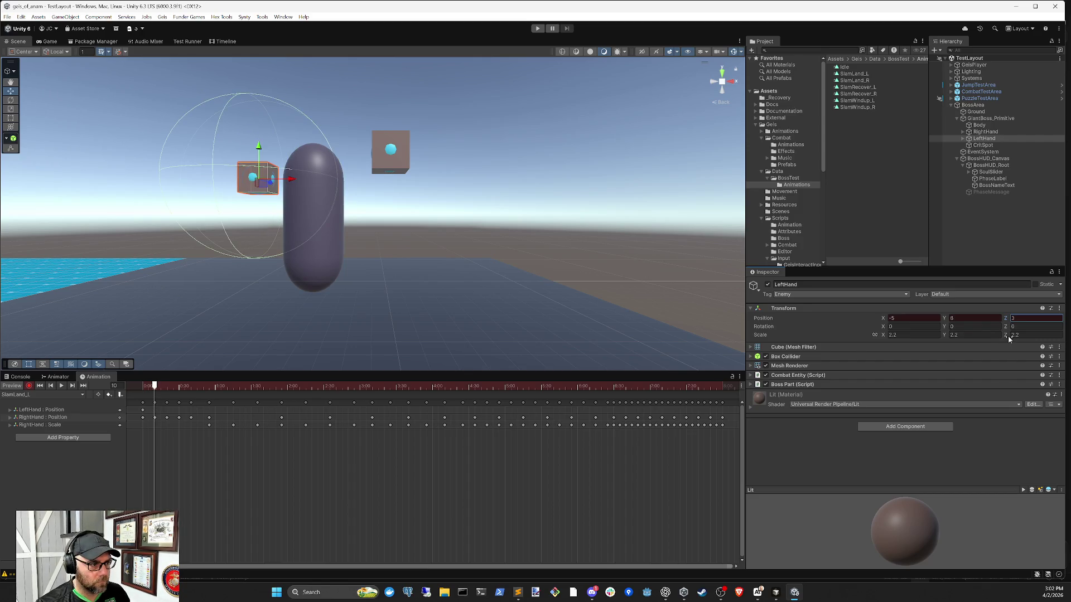
left_click(988, 132)
left_click(984, 138)
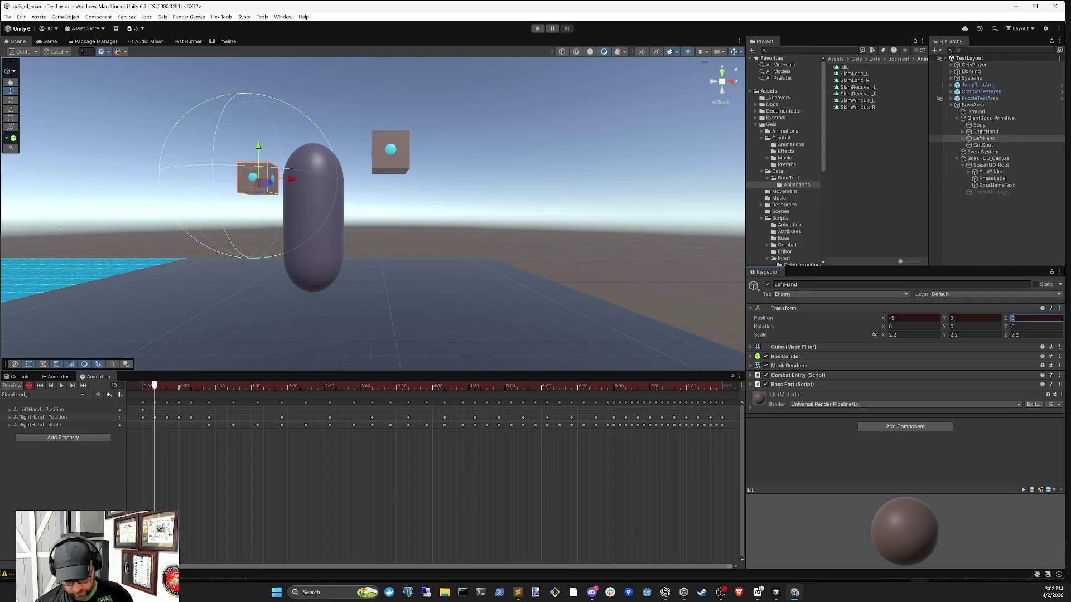
type("-4")
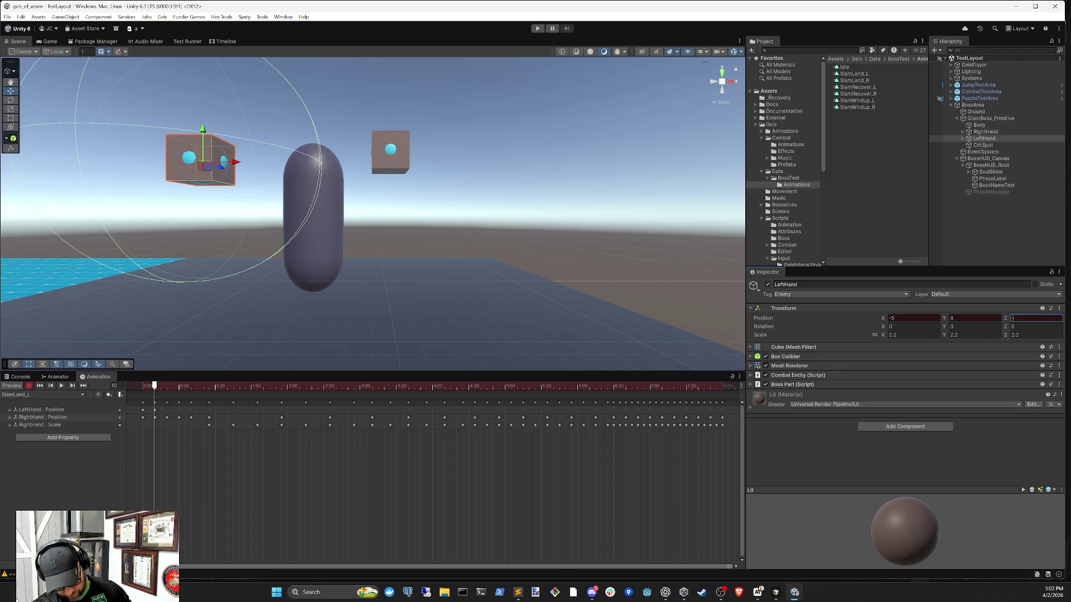
type("-1.5")
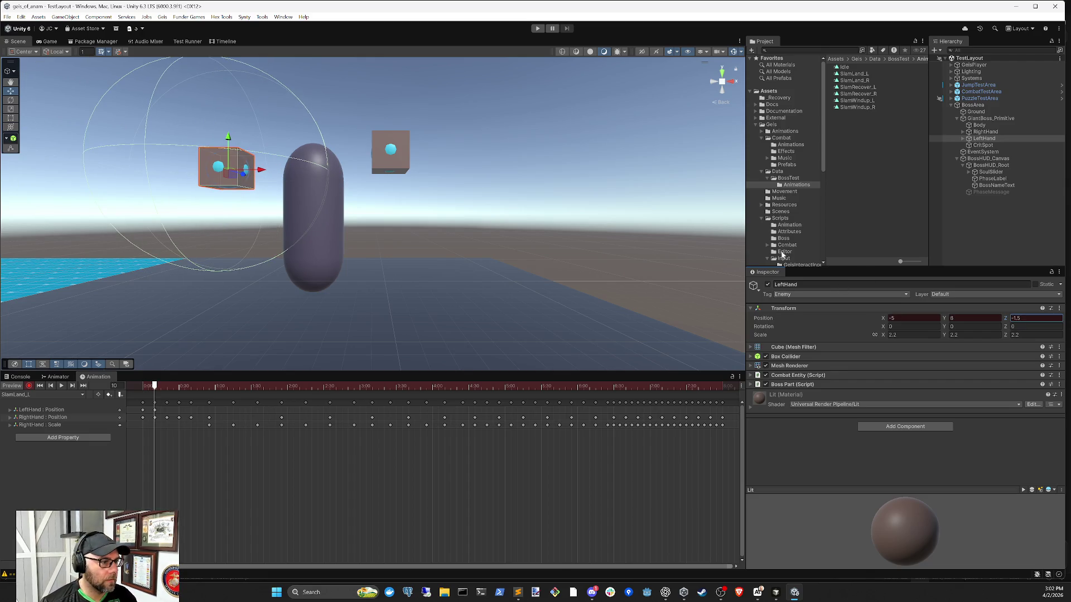
Step: Key LeftHand Y position 9 at frame 10 and frame both hands in the Scene view
mouse_move(154, 389)
left_mouse_down()
mouse_move(138, 389)
mouse_move(155, 384)
left_mouse_up()
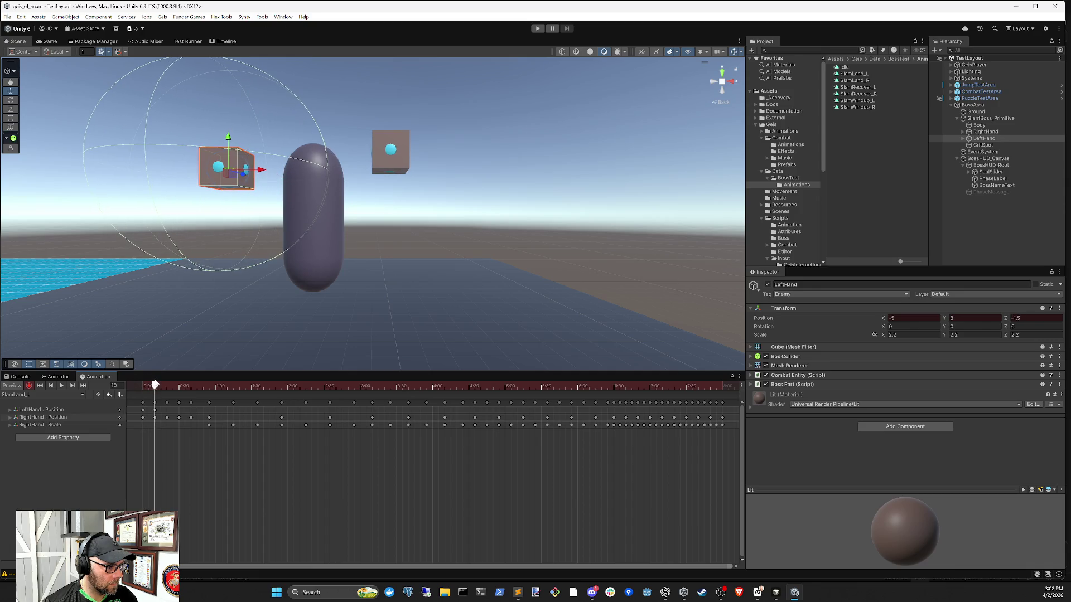
left_click(961, 322)
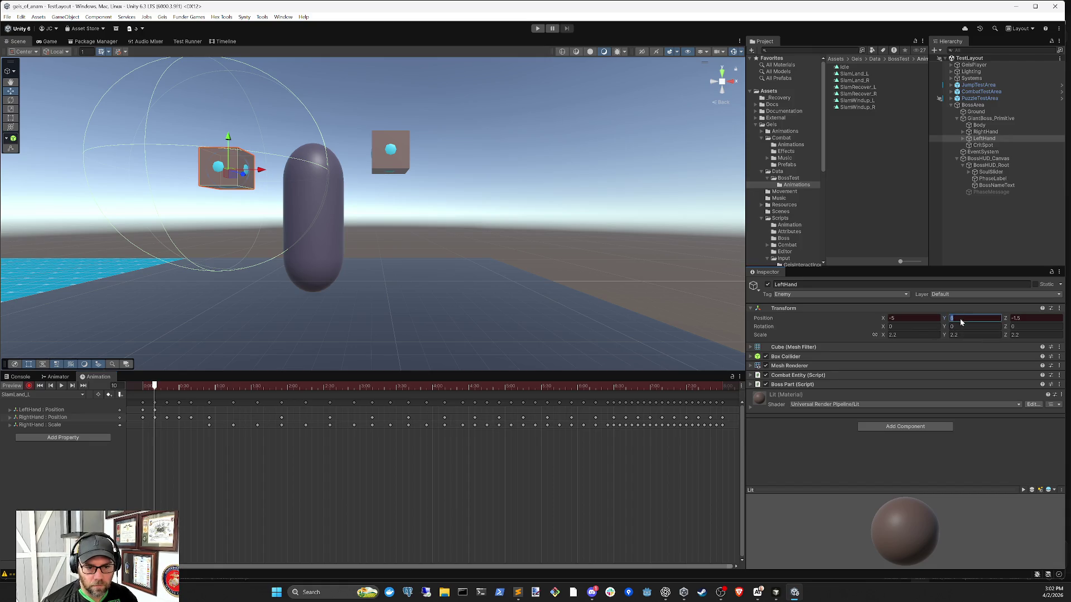
type("9")
key("Return")
mouse_move(392, 193)
left_mouse_down()
mouse_move(463, 314)
mouse_move(438, 287)
left_mouse_up()
mouse_move(155, 385)
left_mouse_down()
mouse_move(129, 384)
mouse_move(168, 385)
mouse_move(123, 391)
mouse_move(157, 386)
mouse_move(143, 386)
left_mouse_up()
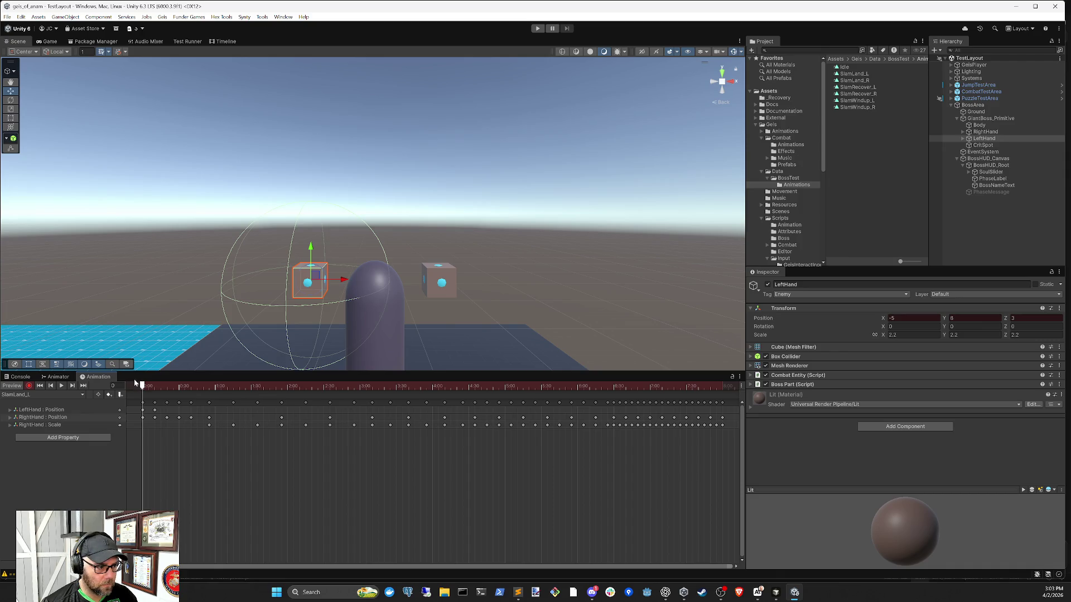
left_click(154, 386)
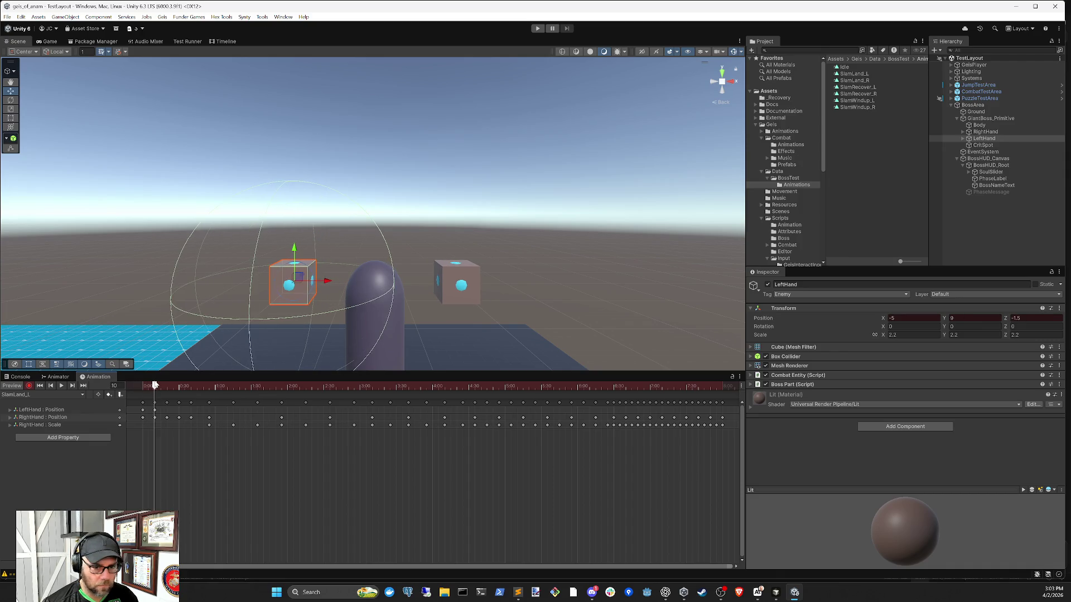
left_click(986, 132)
left_click(987, 139)
left_click(986, 132)
left_click(987, 139)
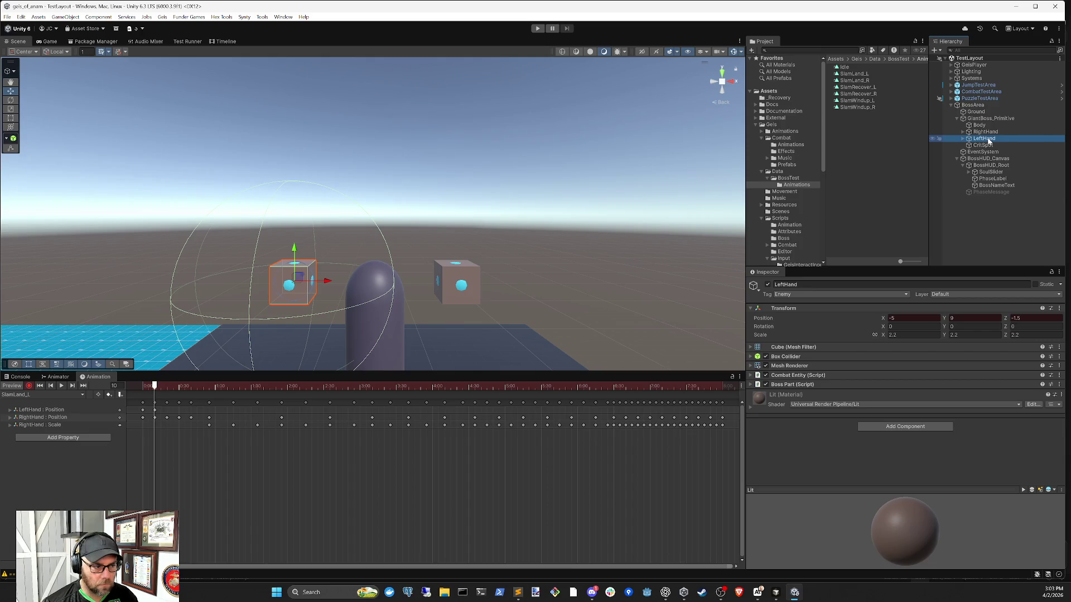
left_click(986, 132)
left_click(987, 139)
mouse_move(155, 386)
left_mouse_down()
mouse_move(173, 389)
mouse_move(133, 384)
mouse_move(456, 388)
mouse_move(143, 388)
left_mouse_up()
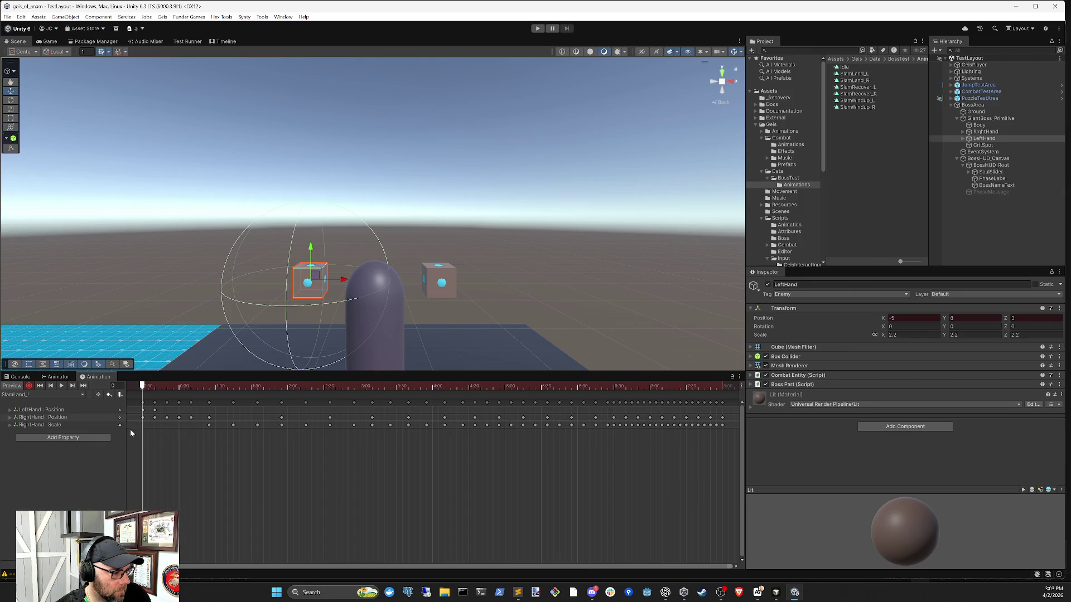
left_click(987, 133)
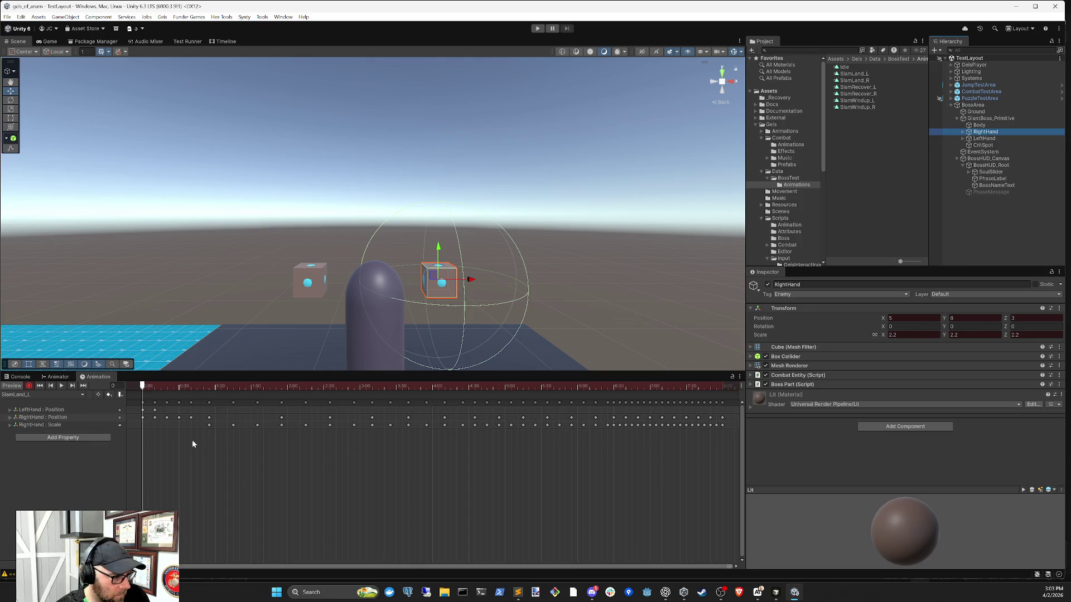
left_click(155, 454)
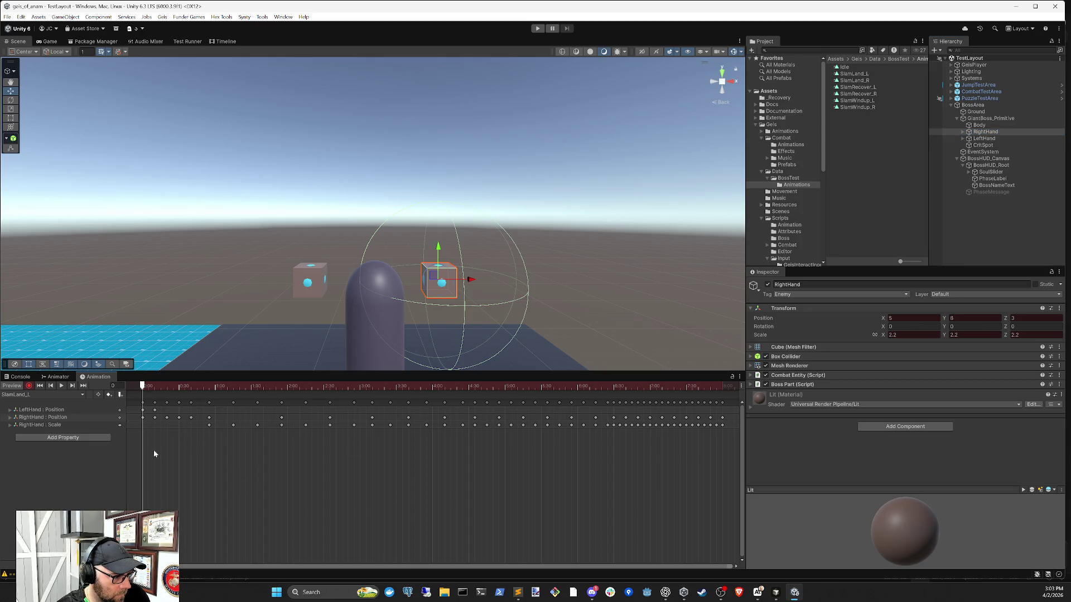
mouse_move(145, 386)
left_mouse_down()
mouse_move(168, 396)
mouse_move(143, 396)
mouse_move(178, 397)
left_mouse_up()
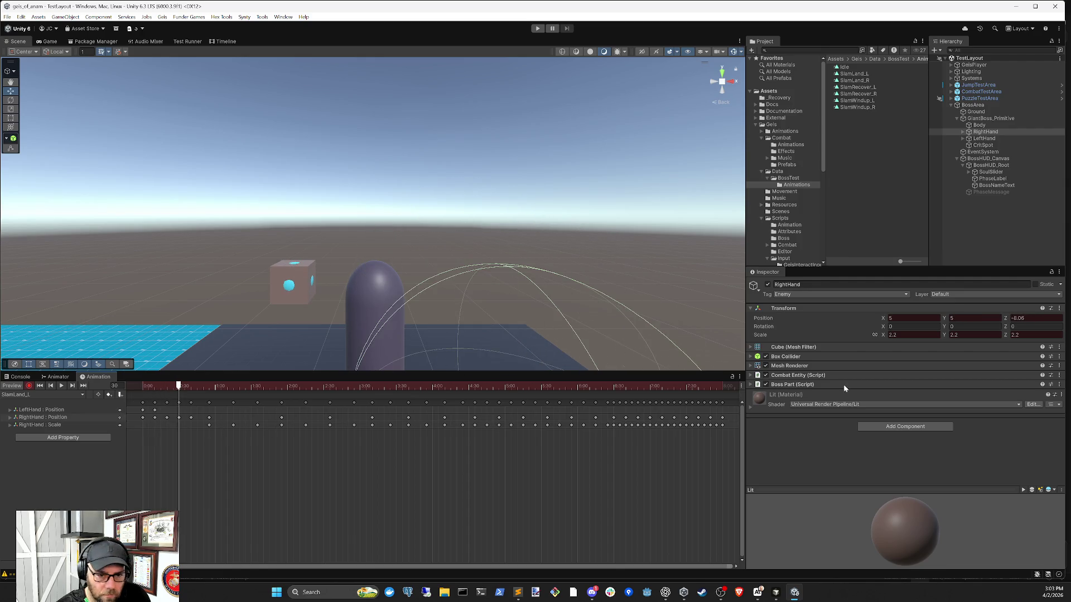
Step: Scrub between frames 10 and 20 to check RightHand's raised pose against LeftHand
scroll(166, 439, "up", 5)
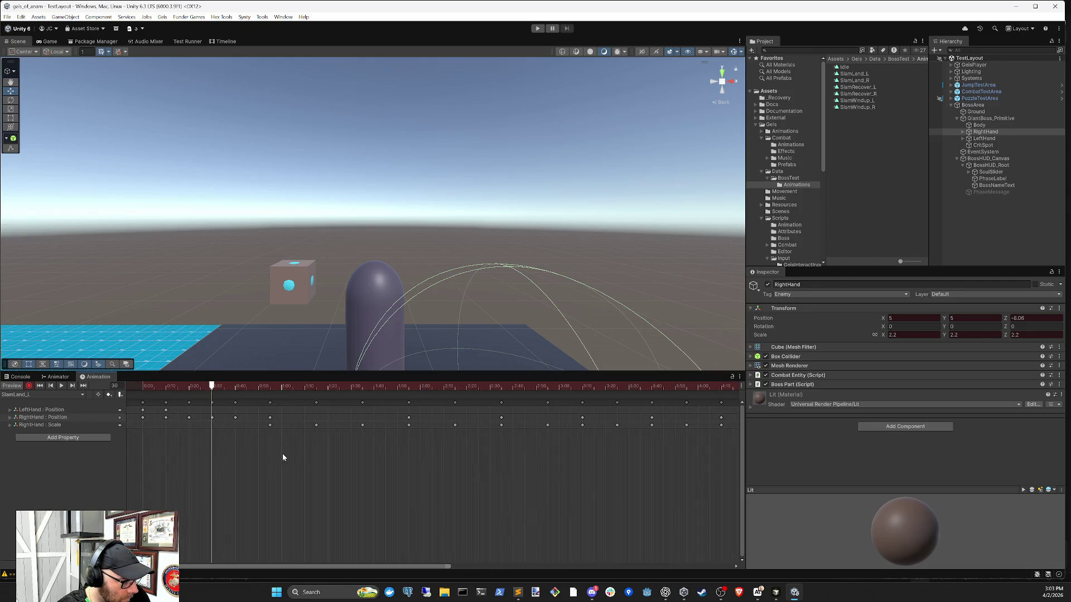
scroll(390, 455, "up", 2)
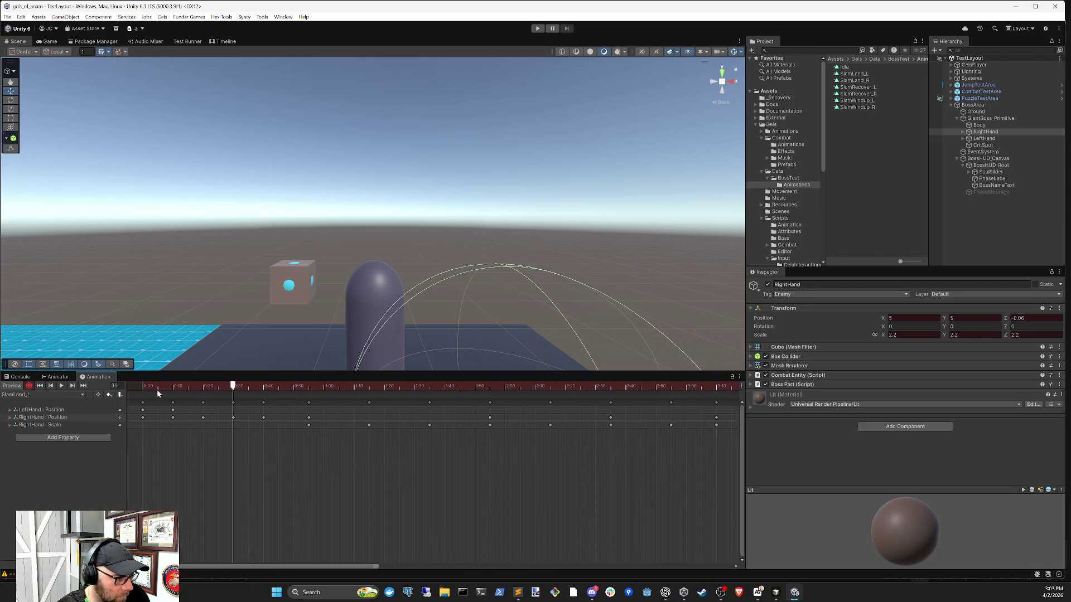
mouse_move(150, 387)
left_mouse_down()
mouse_move(178, 391)
mouse_move(129, 396)
mouse_move(204, 404)
left_mouse_up()
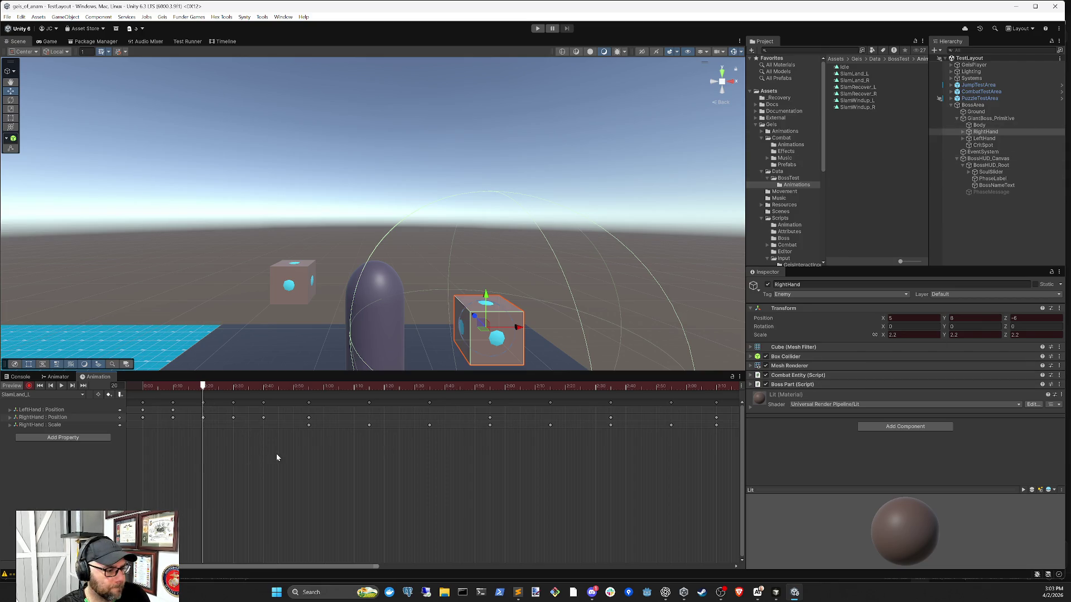
mouse_move(203, 394)
left_mouse_down()
mouse_move(171, 395)
mouse_move(203, 388)
left_mouse_up()
left_click(984, 138)
left_click(986, 133)
mouse_move(203, 388)
left_mouse_down()
mouse_move(173, 394)
mouse_move(204, 394)
left_mouse_up()
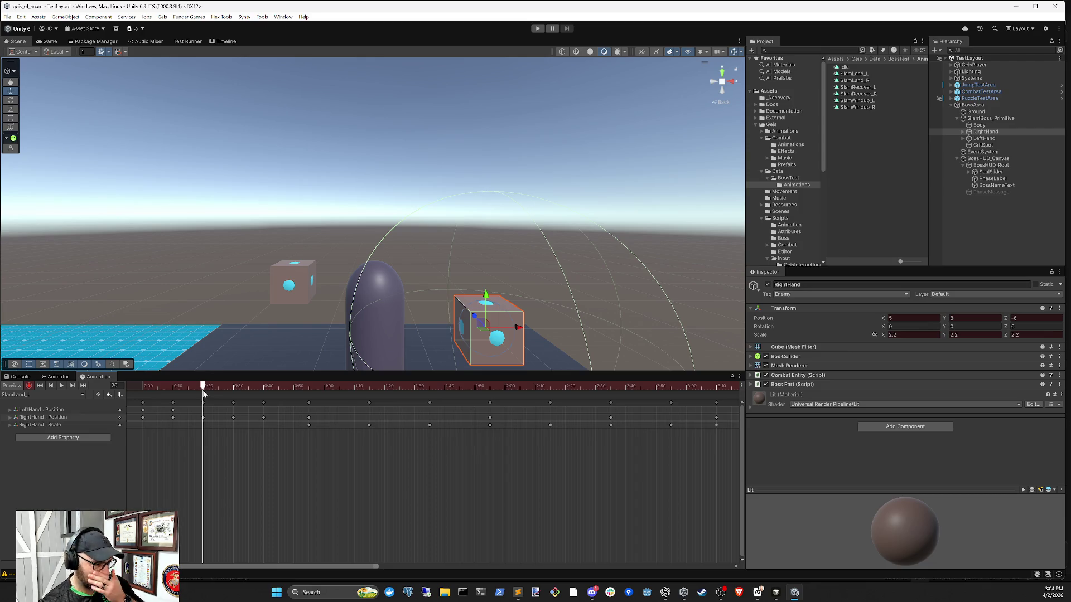
left_click_drag(203, 394, 178, 395)
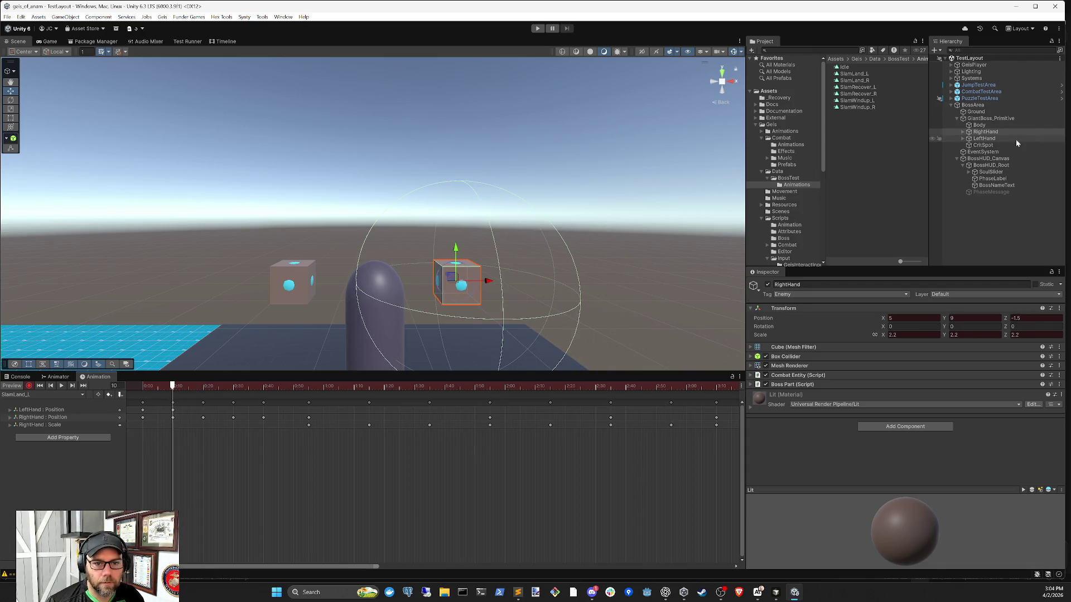
Step: Key LeftHand Position Y 8 and Z -6 at frame 20
left_click(1001, 140)
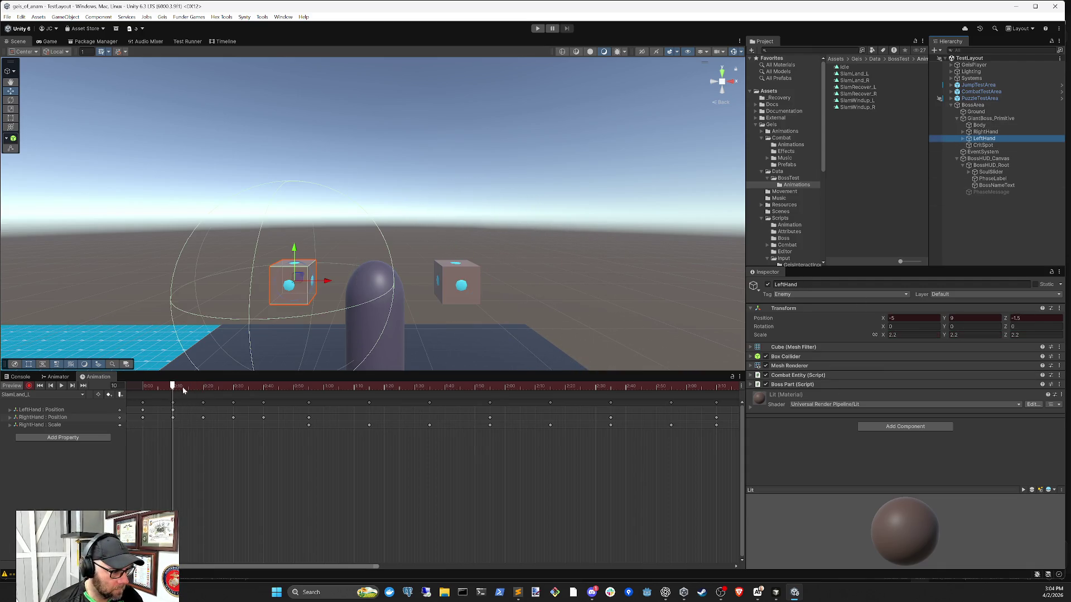
left_click_drag(173, 387, 204, 391)
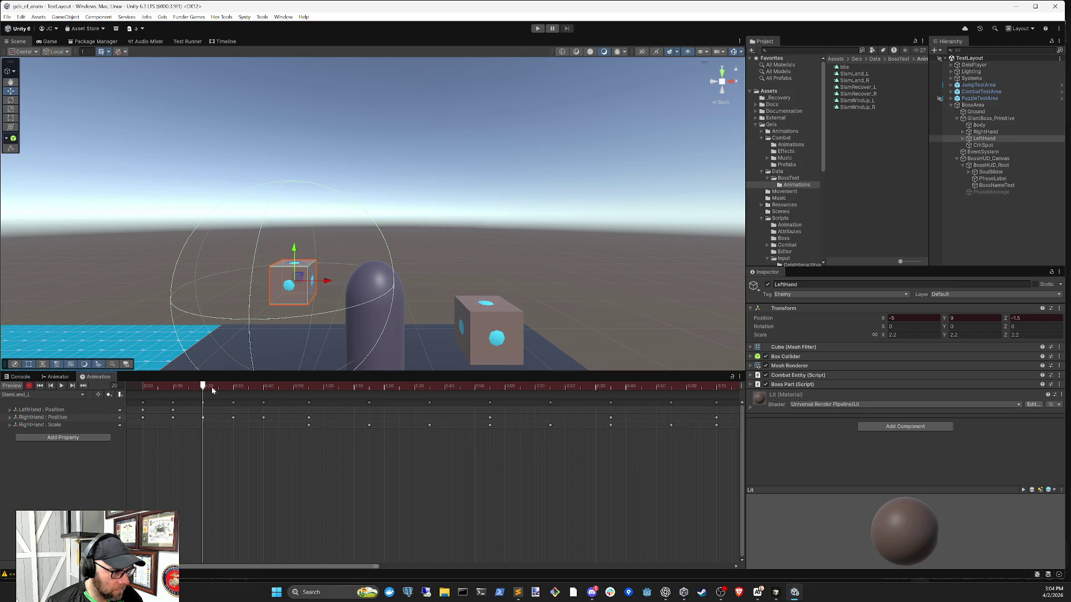
left_click(970, 318)
type("8")
key("Tab")
type("-6")
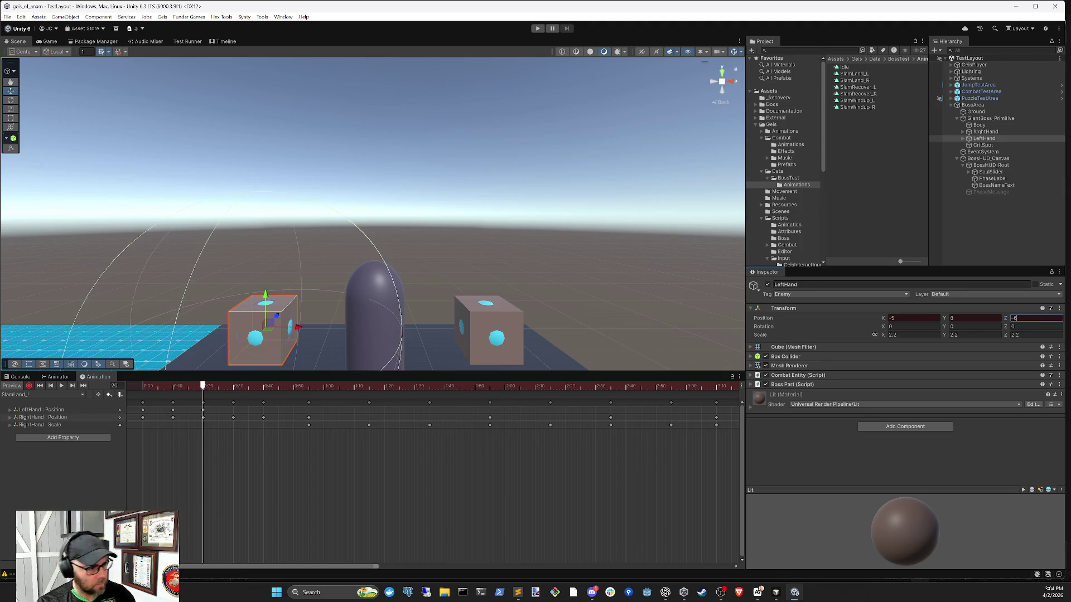
mouse_move(205, 393)
left_mouse_down()
mouse_move(189, 392)
mouse_move(234, 391)
left_mouse_up()
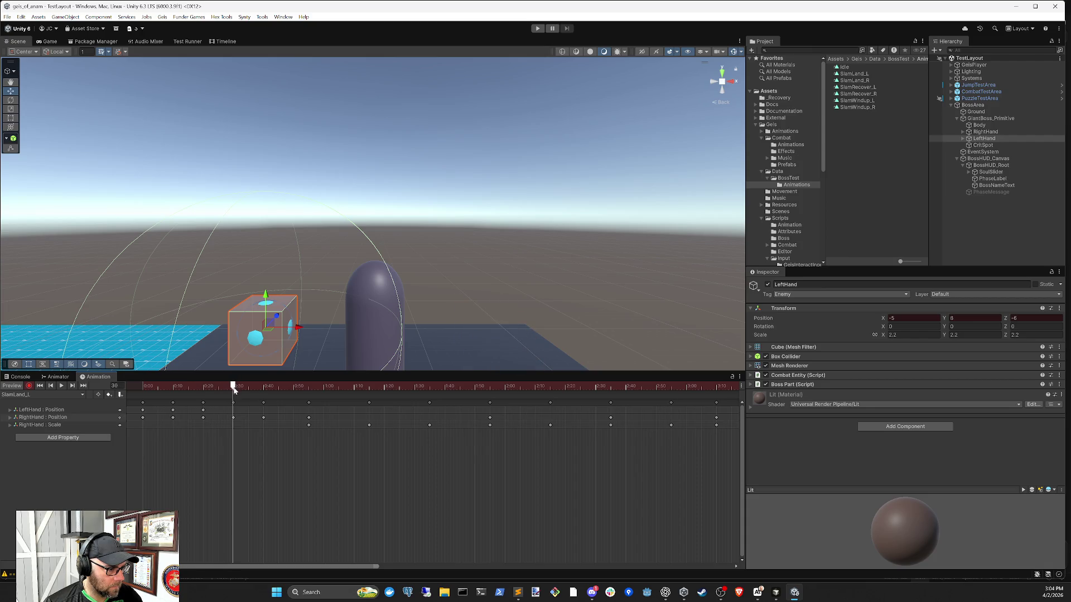
Step: Pan the Scene view and review RightHand's motion into frame 30
left_click_drag(439, 357, 440, 238)
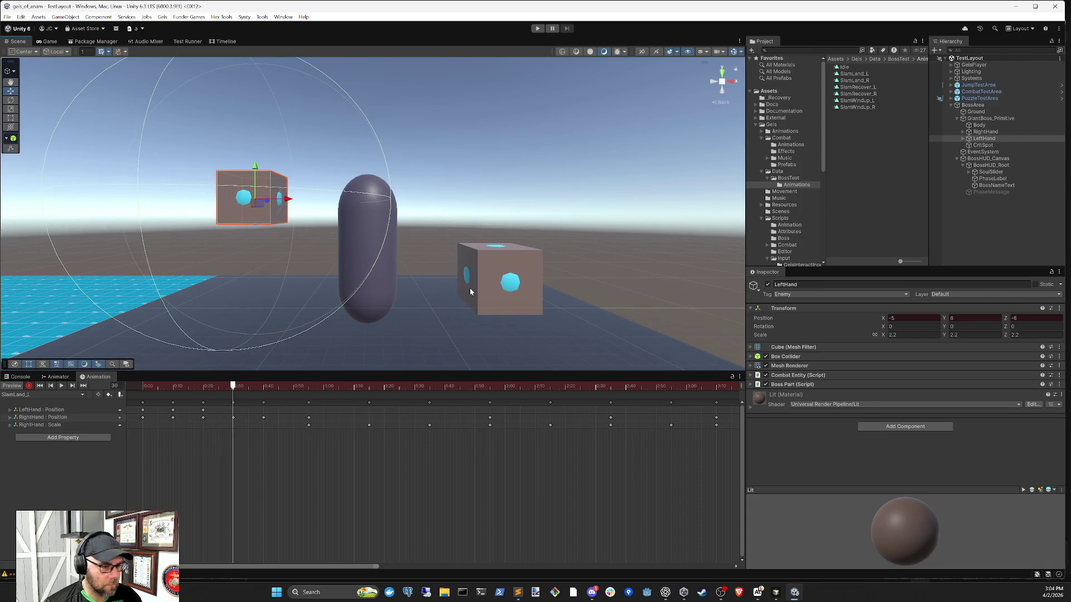
left_click(985, 132)
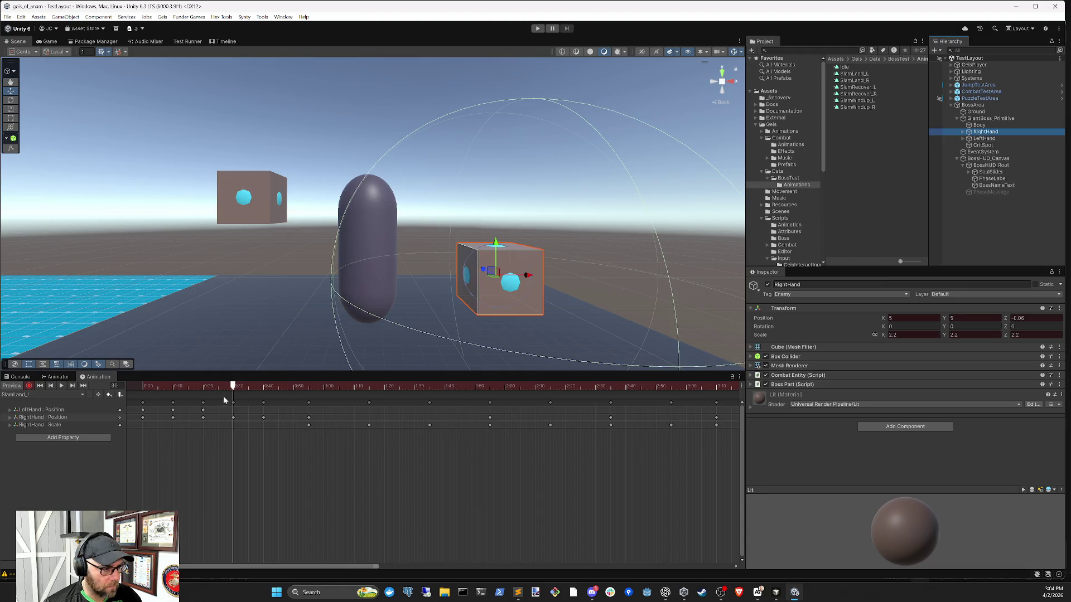
mouse_move(233, 389)
left_mouse_down()
mouse_move(201, 388)
mouse_move(233, 395)
left_mouse_up()
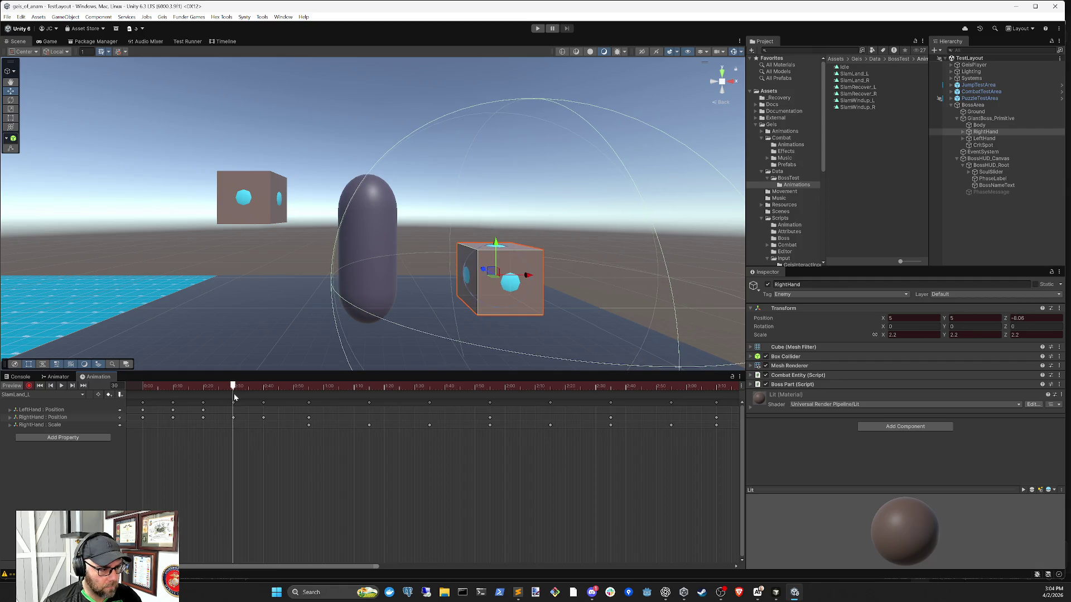
scroll(235, 423, "up", 2)
Step: Key RightHand Z position -8 at frame 30 and review the motion from frame 20
scroll(236, 423, "up", 2)
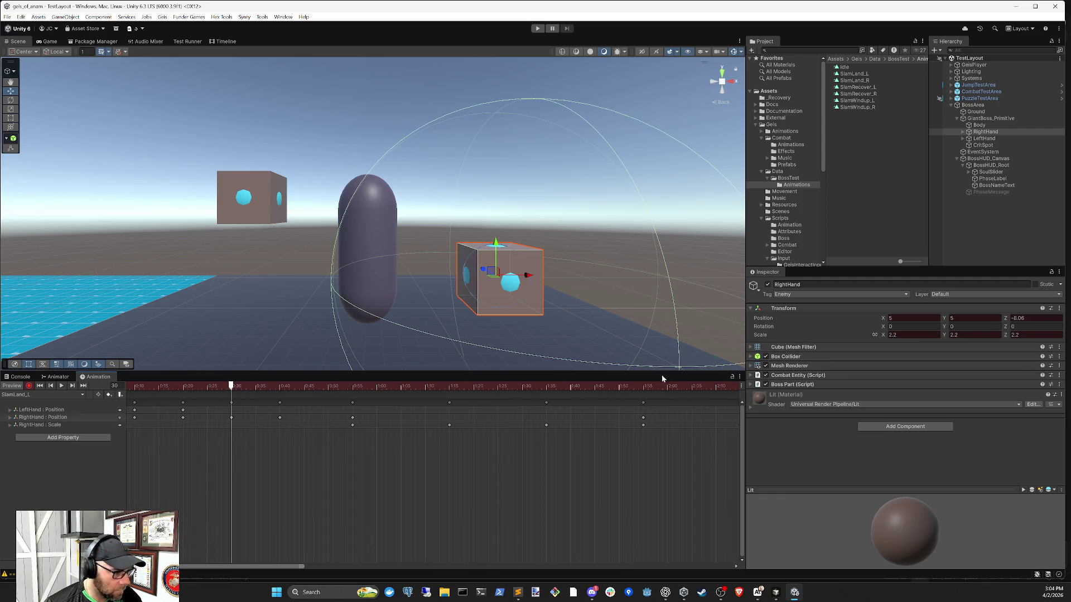
left_click(1034, 317)
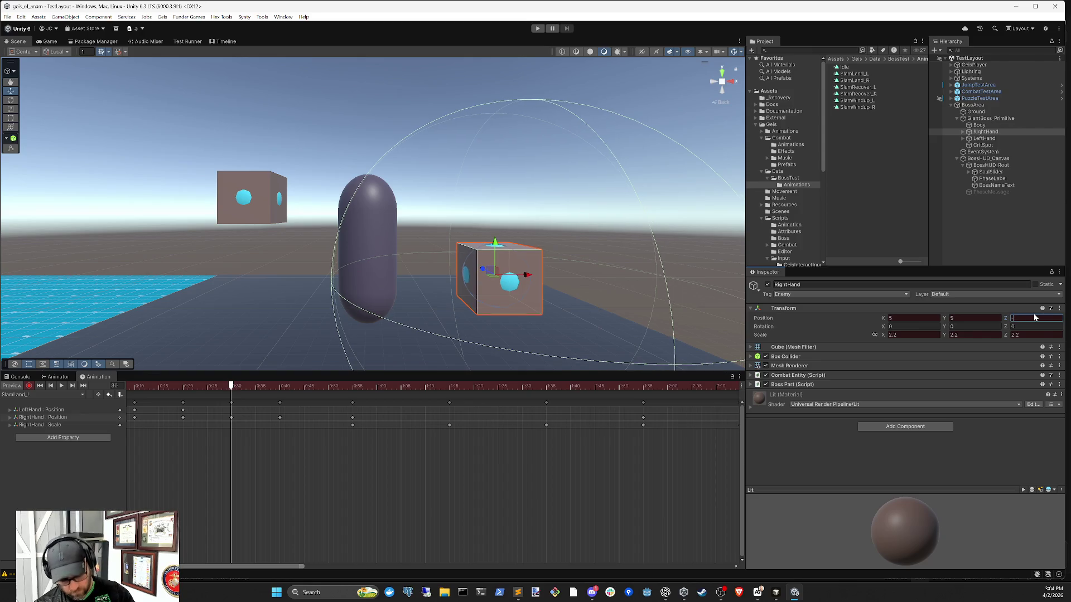
type("-8")
mouse_move(230, 386)
left_mouse_down()
mouse_move(183, 390)
mouse_move(231, 391)
left_mouse_up()
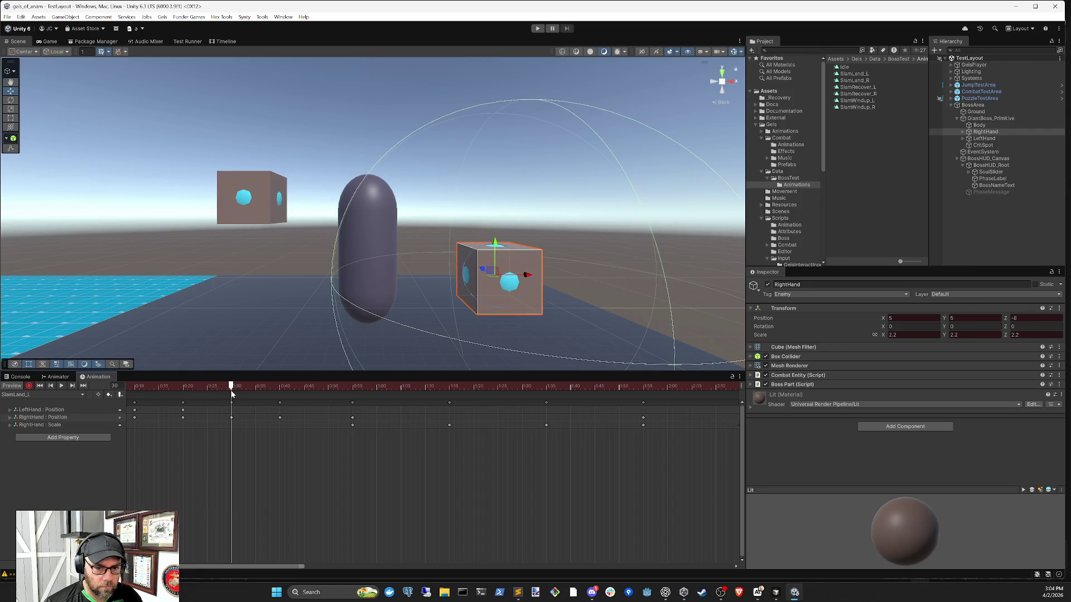
mouse_move(230, 390)
left_mouse_down()
mouse_move(184, 390)
mouse_move(230, 390)
left_mouse_up()
Step: Key LeftHand Position Y 5 and Z -8 at frame 30
left_click(984, 138)
left_click(974, 318)
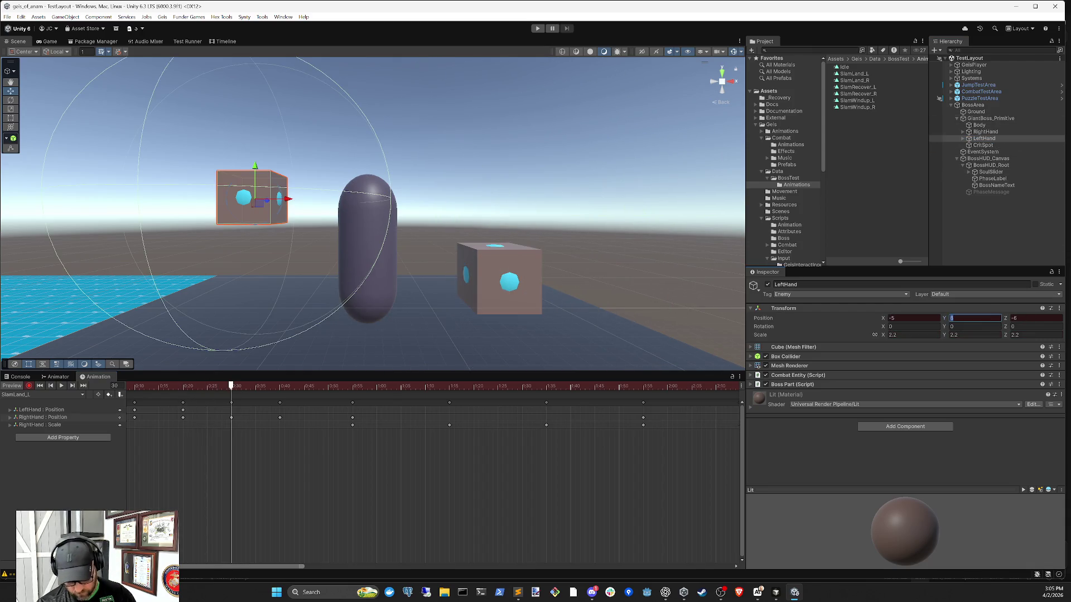
type("5")
key("Tab")
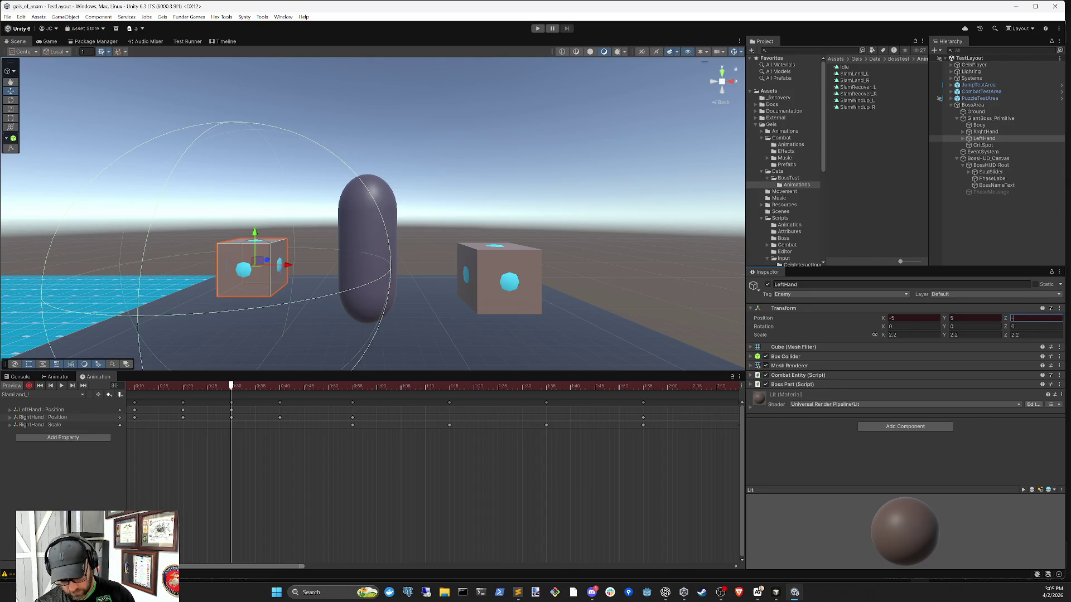
type("8")
mouse_move(219, 401)
left_mouse_down()
mouse_move(156, 397)
mouse_move(229, 400)
mouse_move(174, 400)
mouse_move(231, 410)
left_mouse_up()
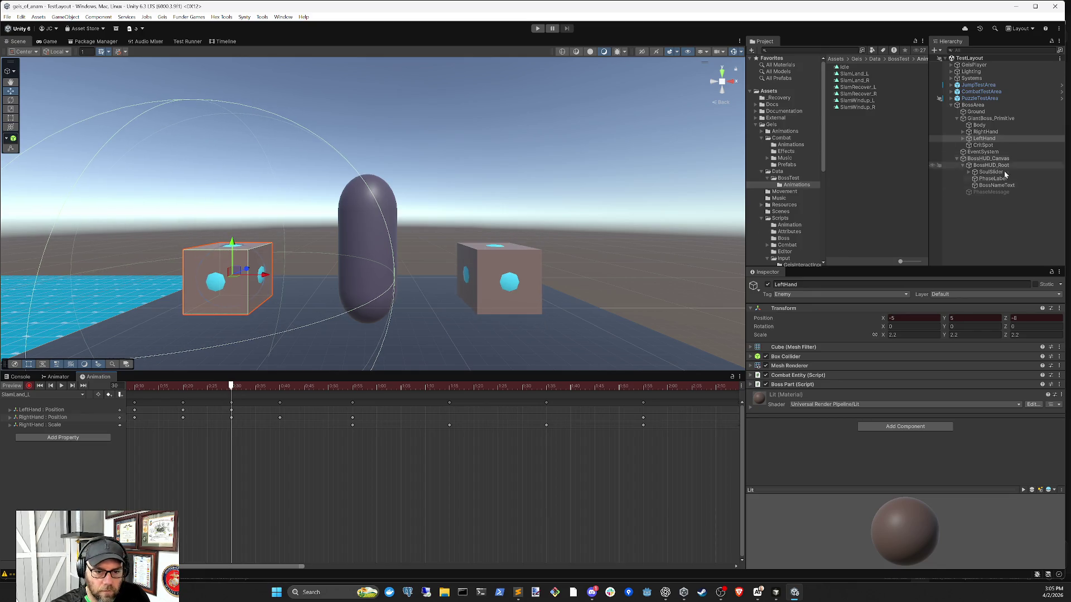
left_click(987, 132)
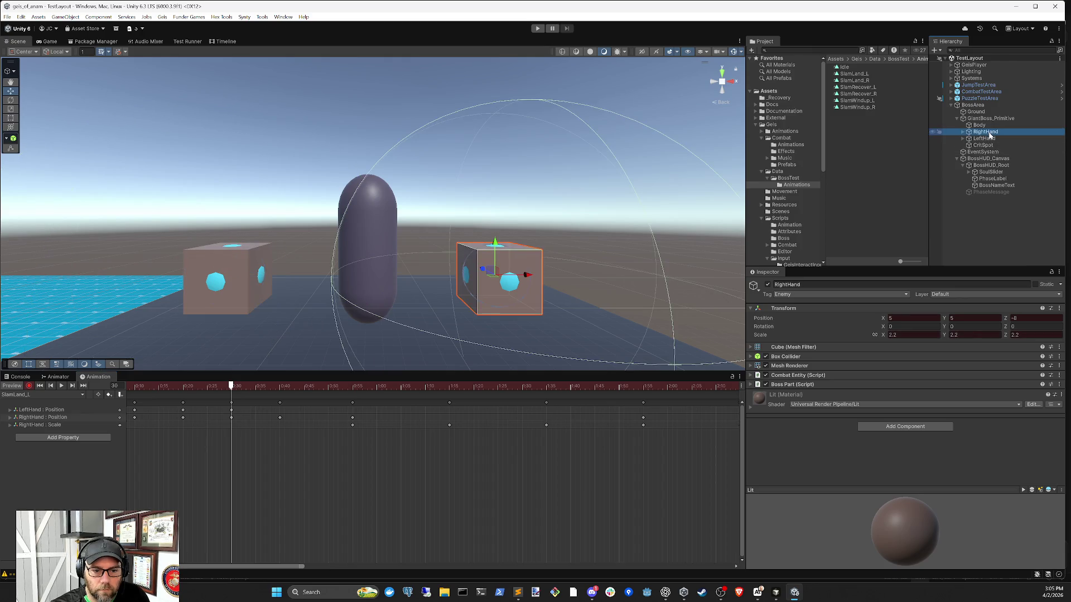
left_click(990, 139)
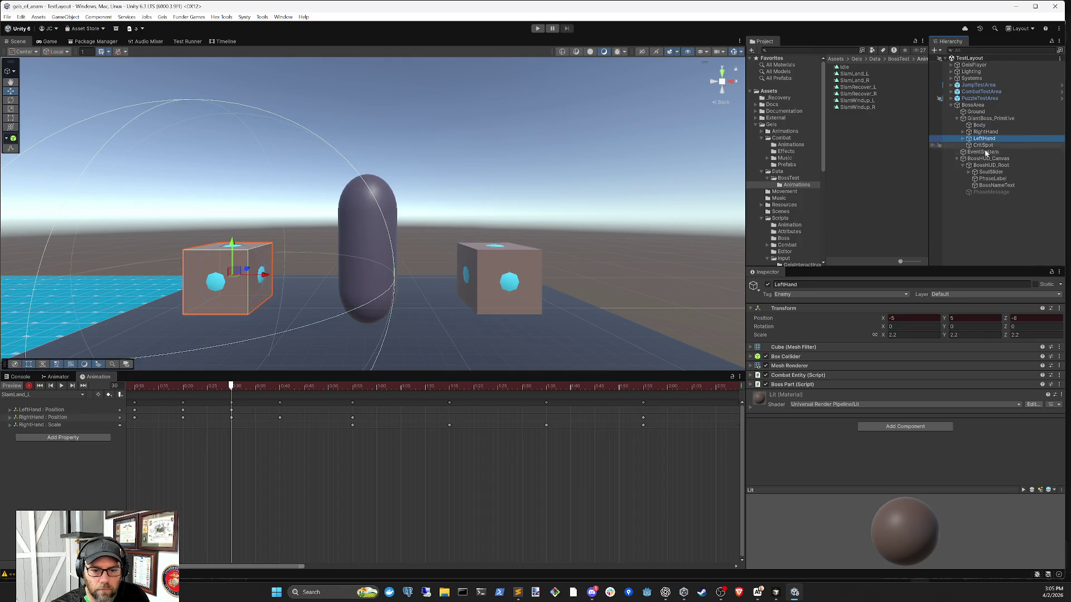
Step: Key LeftHand Position Y 1 and Z -9 at frame 40
mouse_move(234, 390)
left_mouse_down()
mouse_move(281, 388)
mouse_move(183, 390)
left_mouse_up()
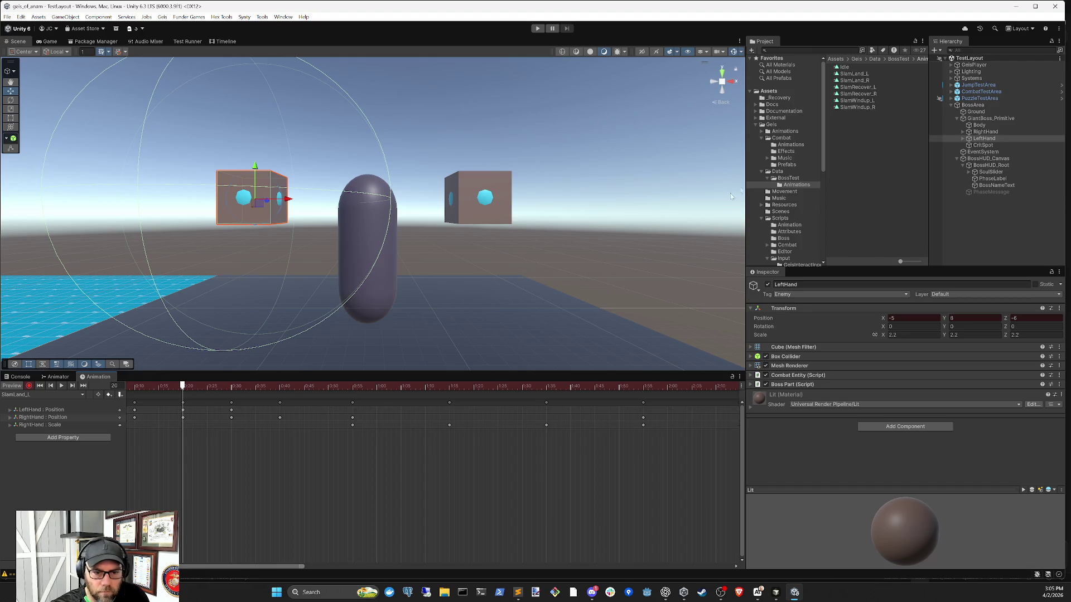
left_click(985, 133)
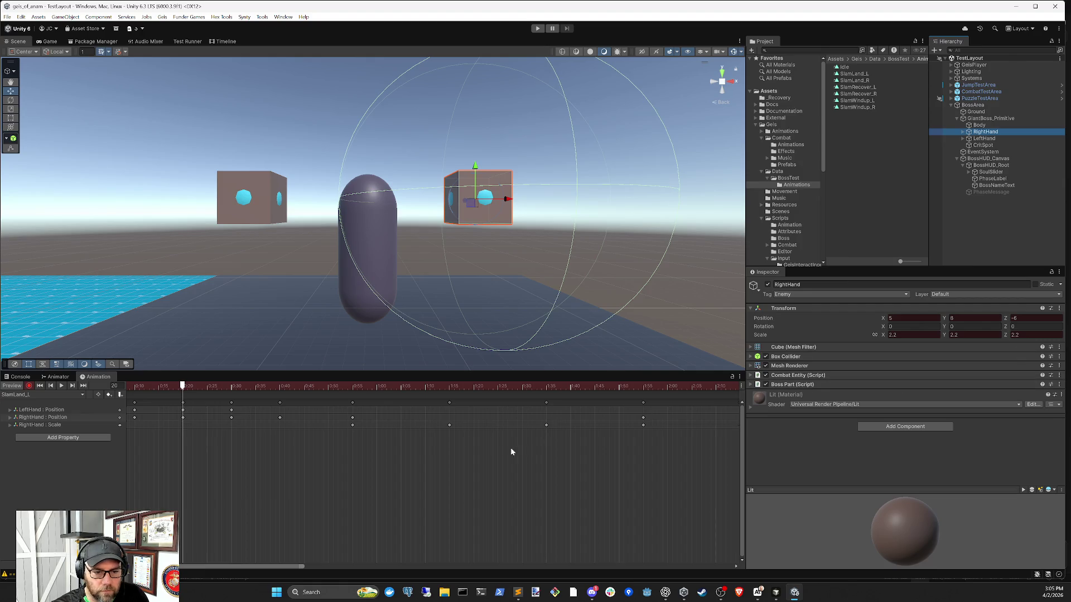
left_click_drag(182, 389, 279, 389)
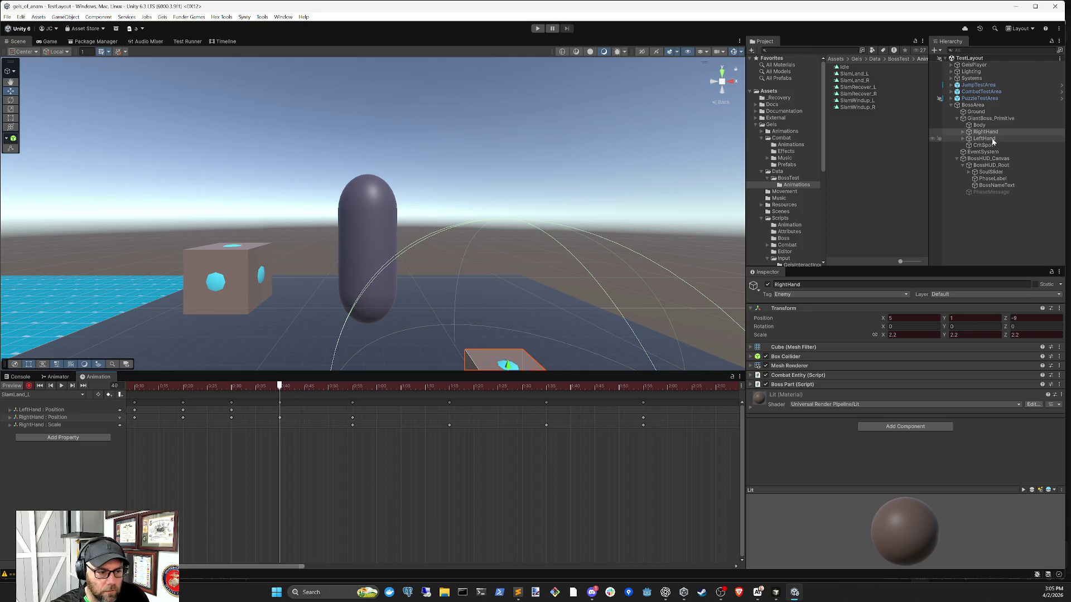
left_click(984, 139)
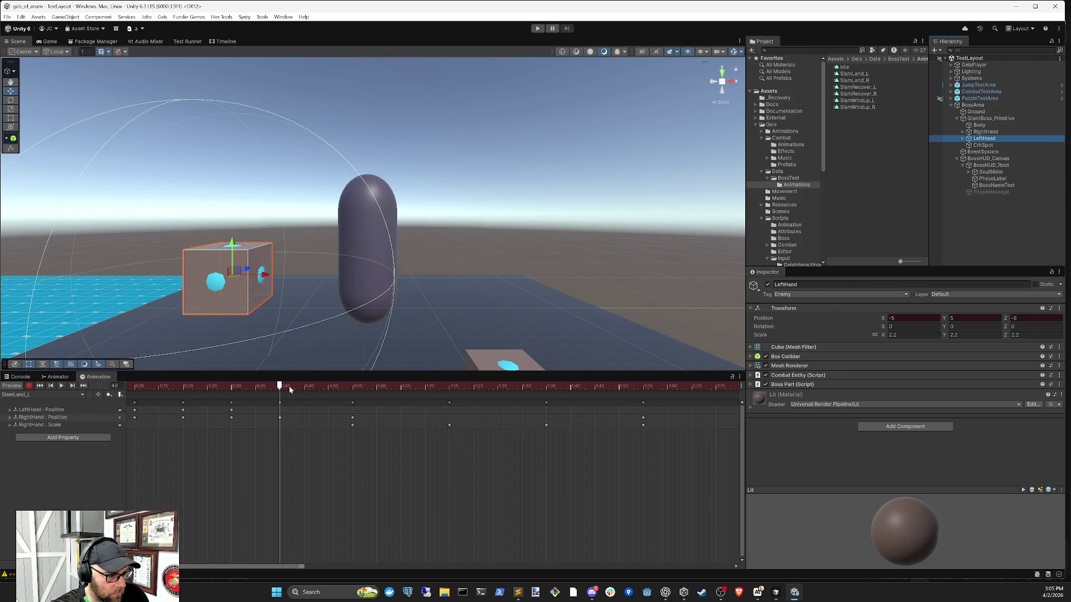
left_click(960, 319)
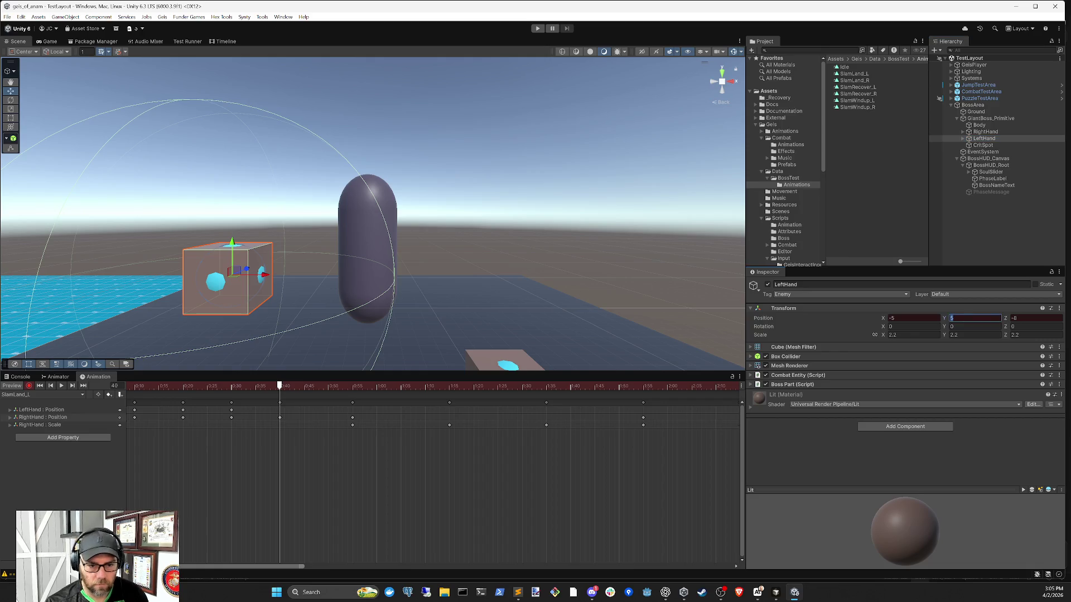
type("1")
key("Tab")
type("-")
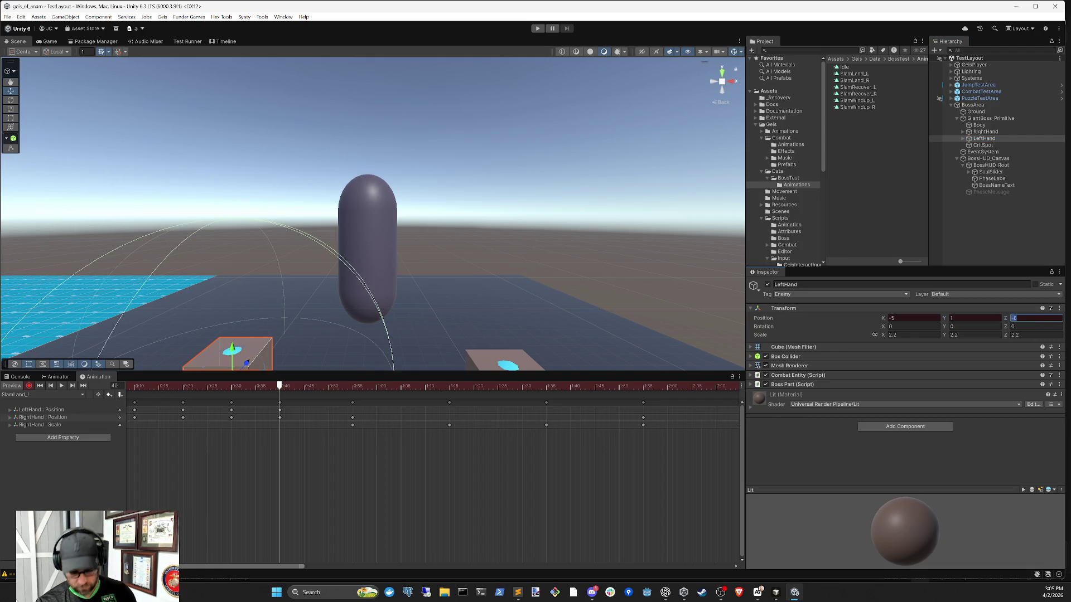
type("9")
left_click(284, 386)
Step: Preview the slam between frames 55 and 69
left_click_drag(284, 388, 352, 387)
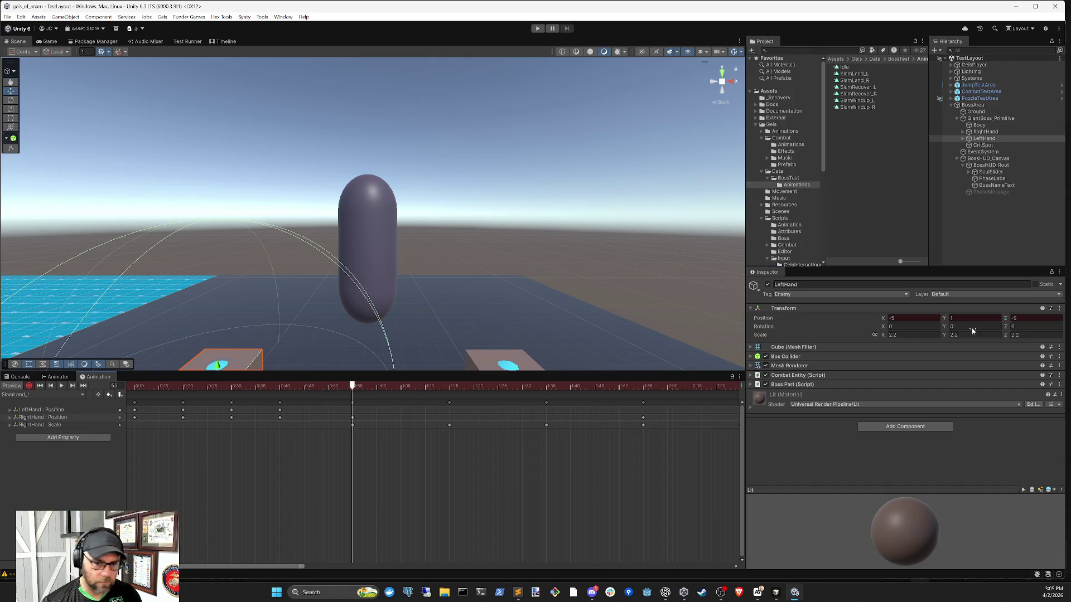
key("shift+Tab")
key("Tab")
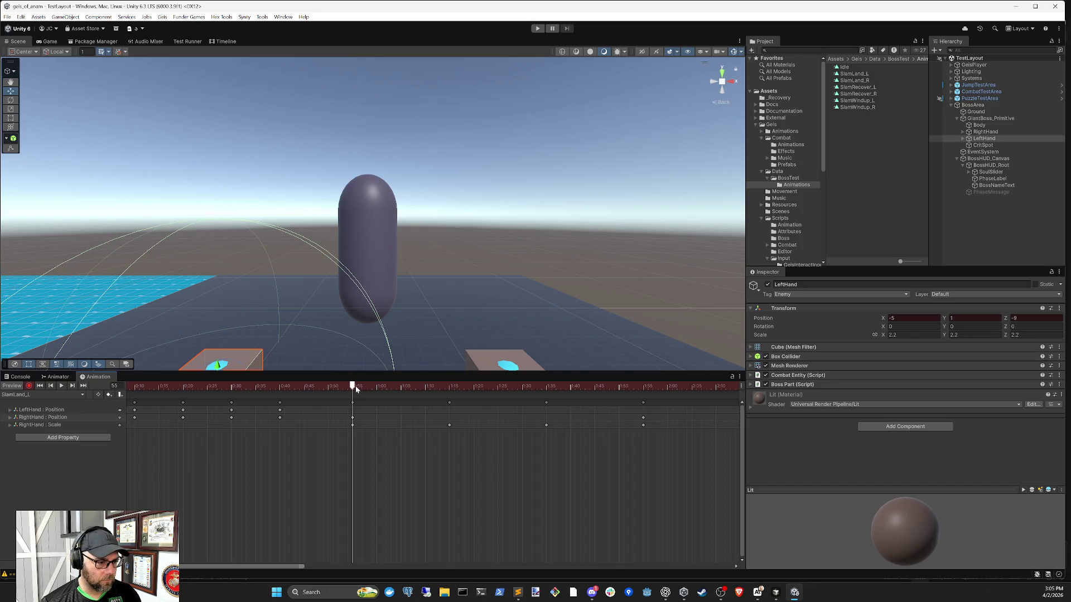
scroll(384, 413, "down", 5)
scroll(393, 417, "down", 2)
mouse_move(219, 389)
left_mouse_down()
mouse_move(253, 390)
mouse_move(217, 388)
left_mouse_up()
left_click(999, 132)
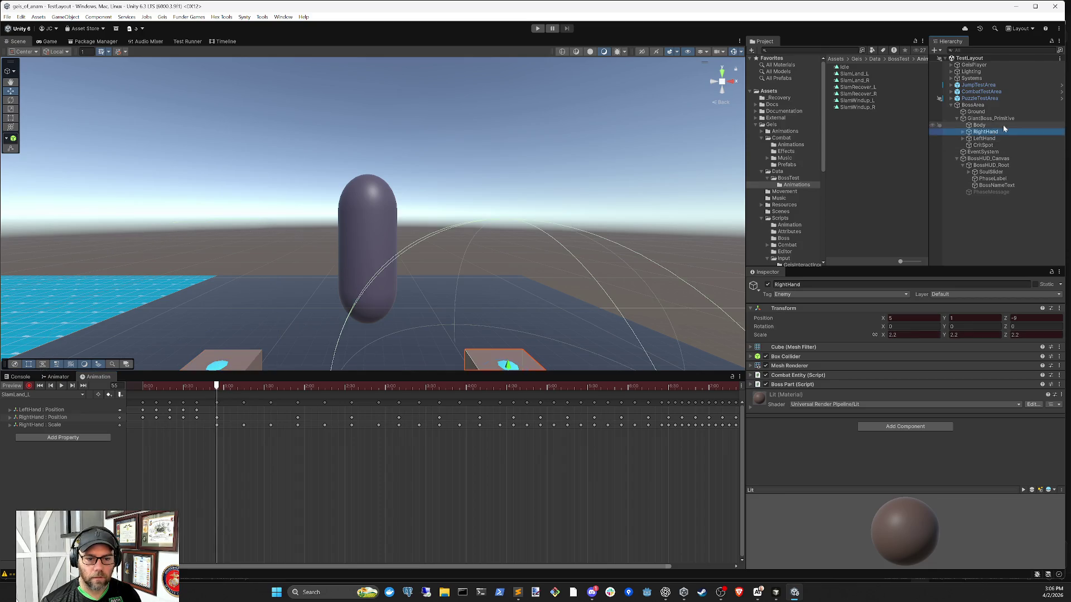
left_click(243, 386)
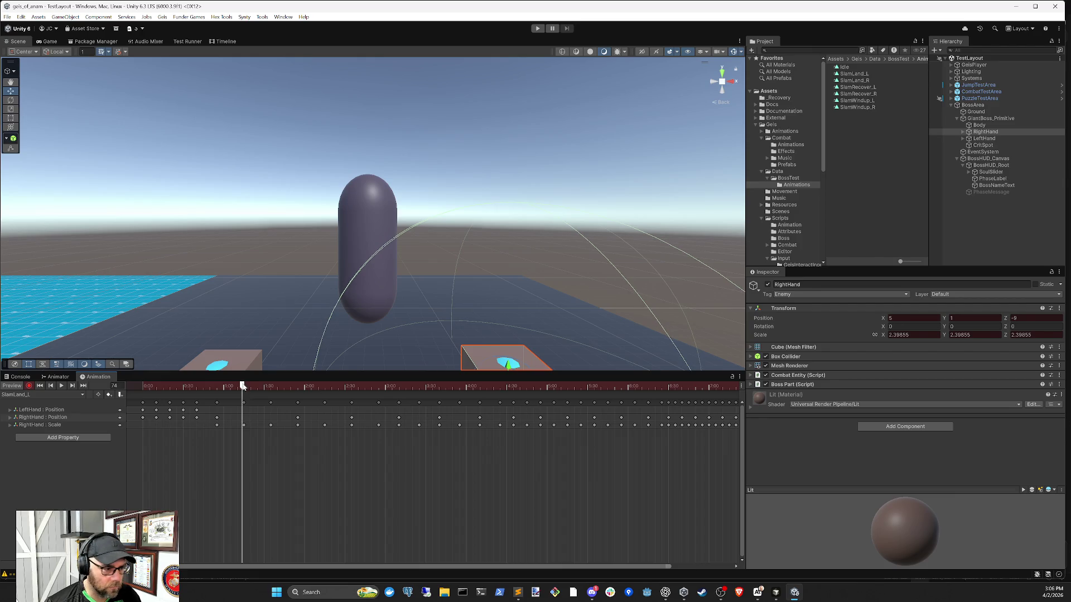
left_click(217, 386)
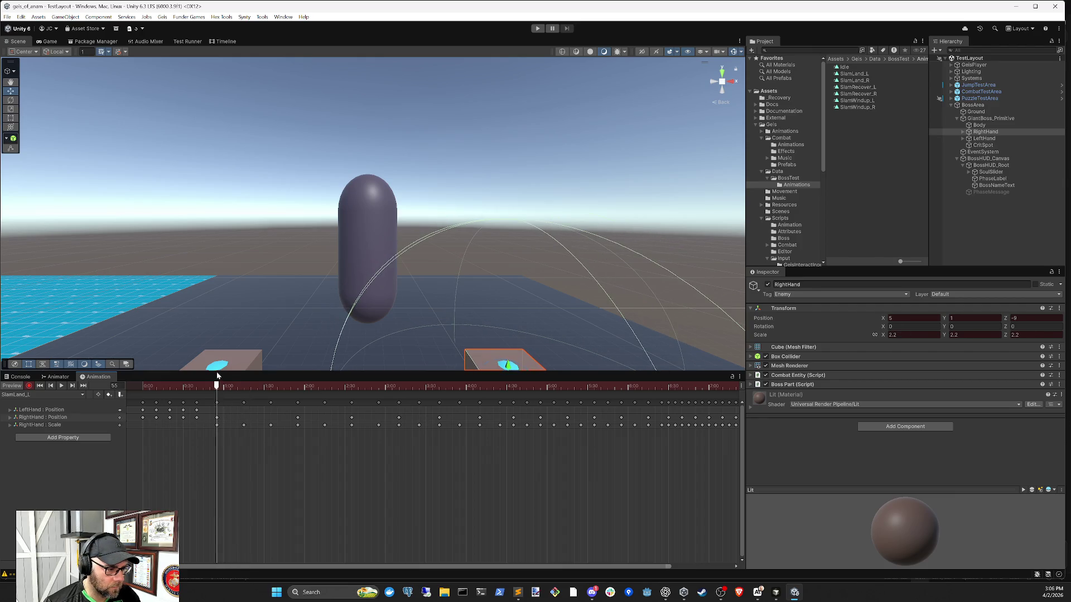
left_click(990, 138)
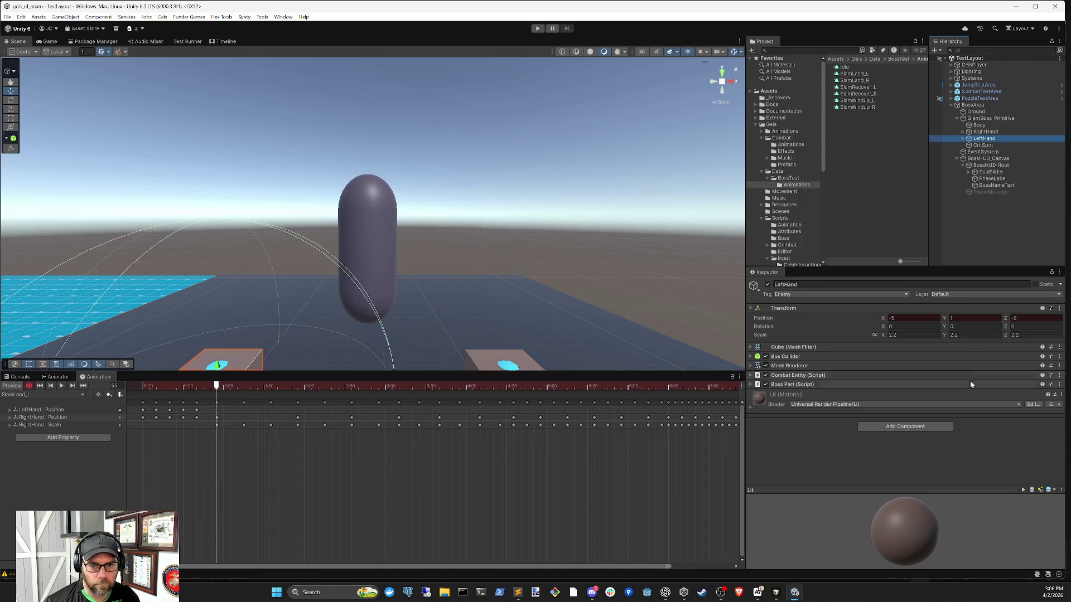
Step: Key LeftHand Scale 2.4 on X, Y and Z at frame 75, pulsing up from 2.2
left_click(913, 334)
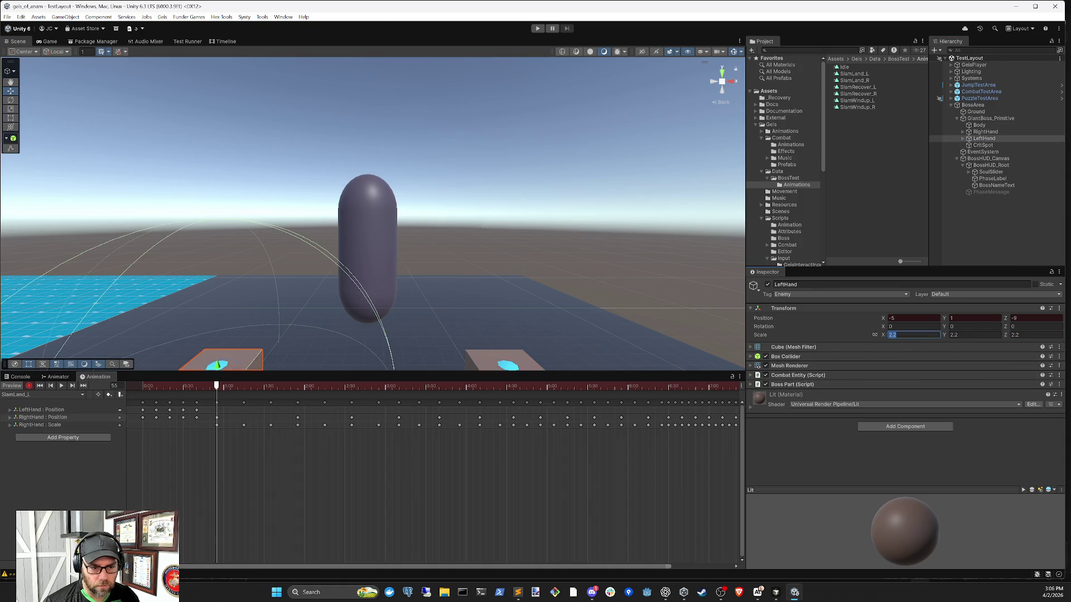
type("2.3")
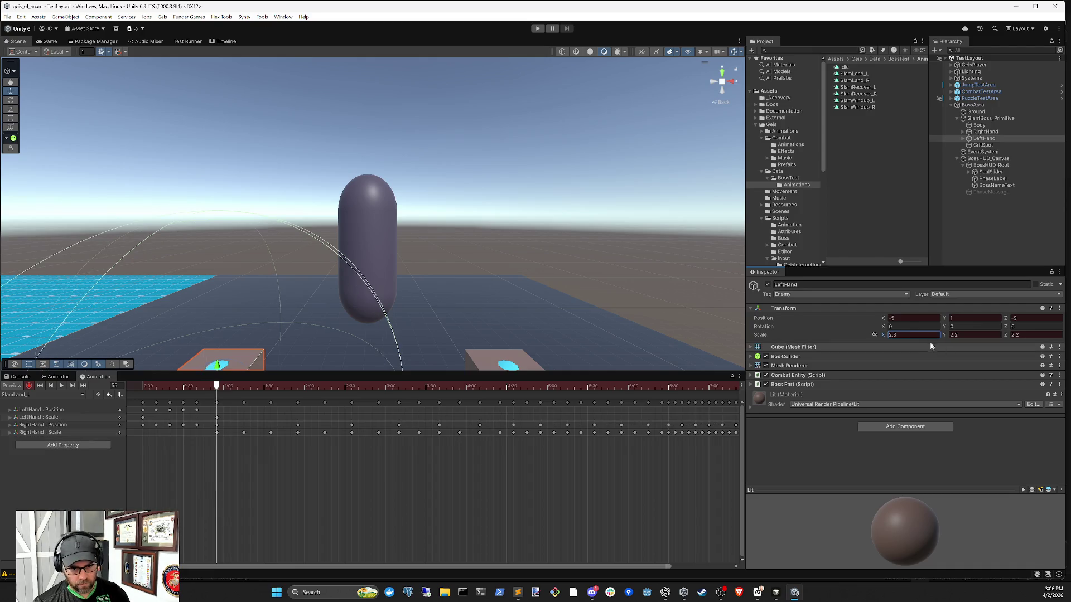
key("Escape")
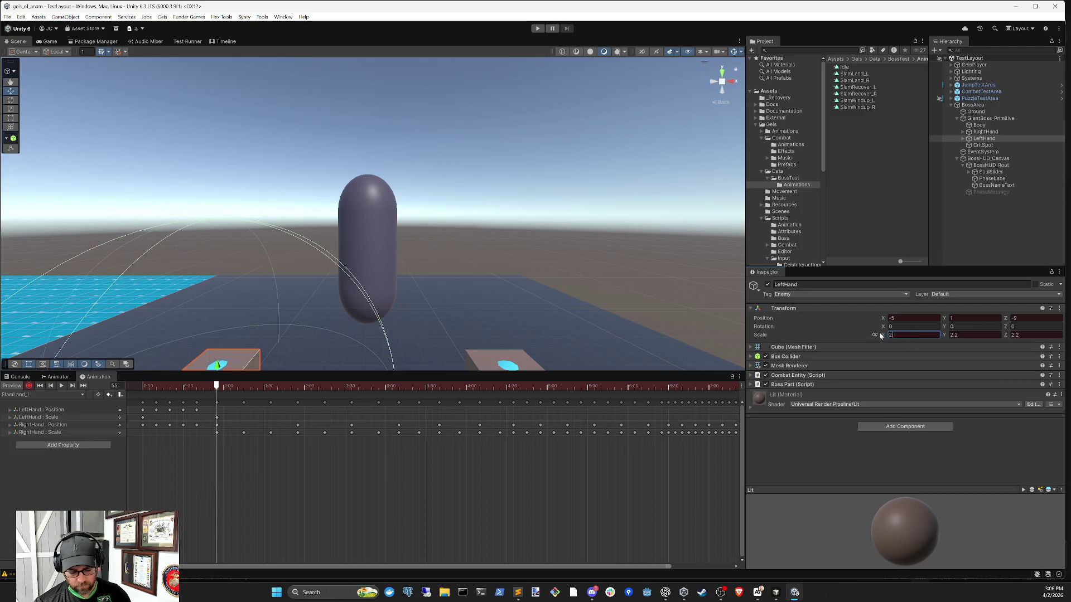
left_click_drag(222, 388, 244, 389)
left_click(913, 334)
type("2.4")
key("Tab")
type("2.4")
key("Tab")
type("2.4")
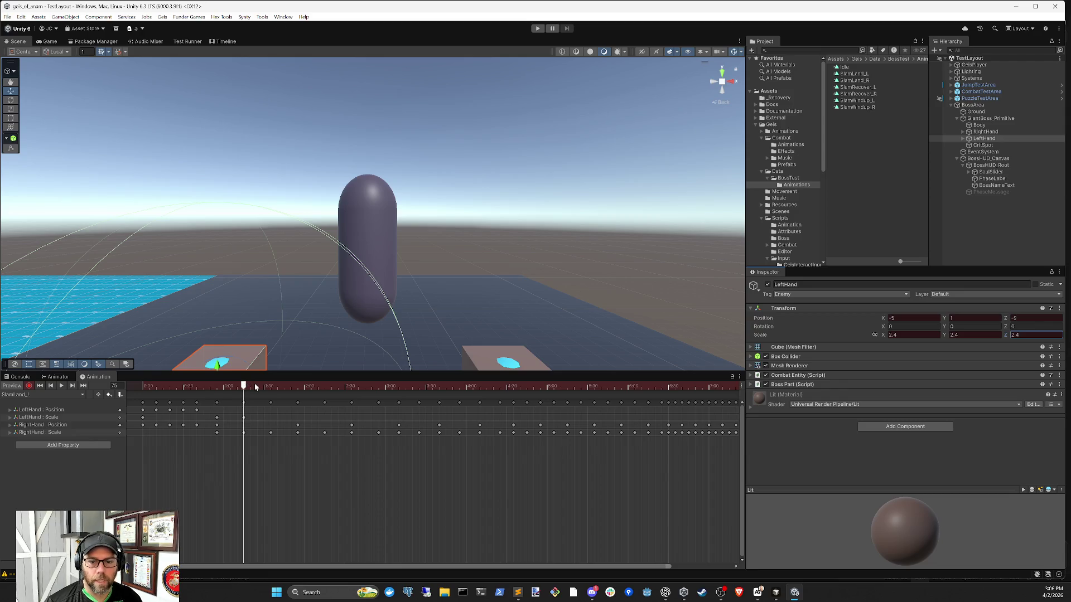
mouse_move(230, 387)
left_mouse_down()
mouse_move(210, 390)
mouse_move(254, 387)
mouse_move(165, 397)
mouse_move(272, 401)
mouse_move(222, 400)
left_mouse_up()
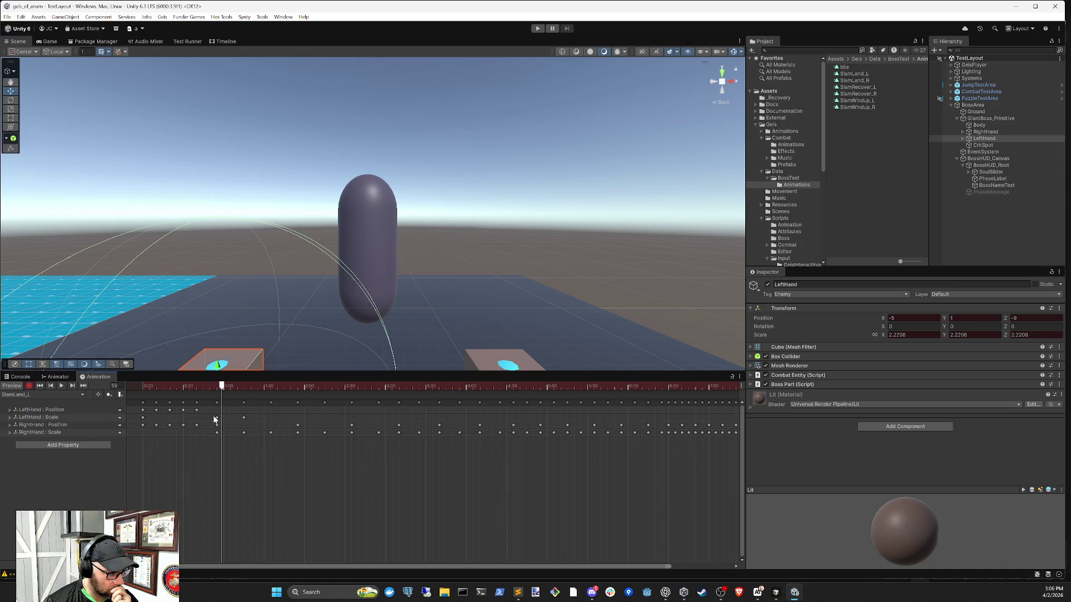
Step: Select the two LeftHand scale keys and paste the pulse at frame 135
left_click_drag(246, 419, 247, 419)
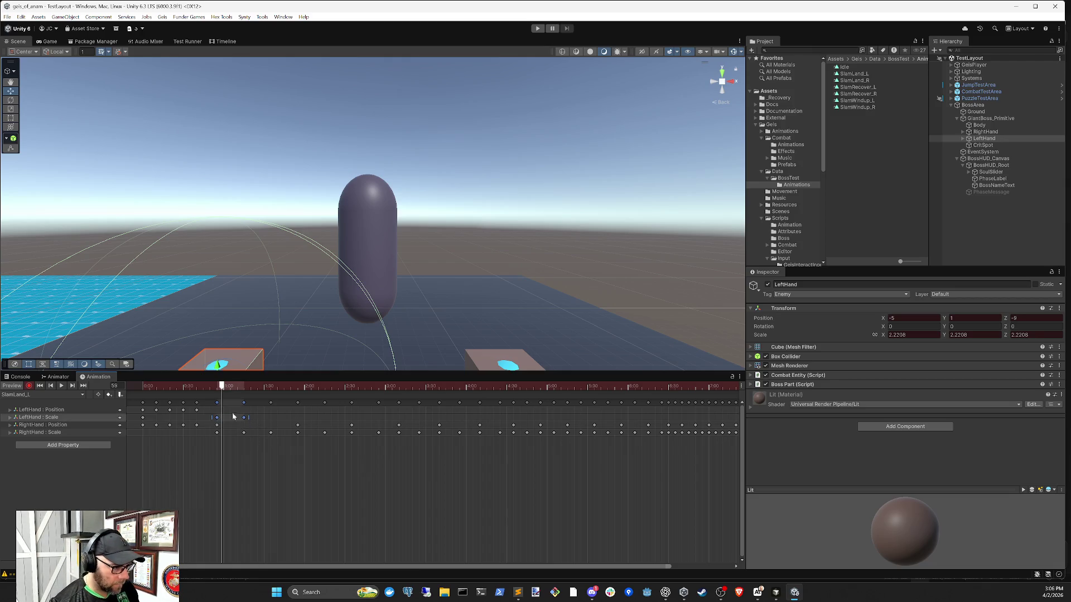
mouse_move(216, 389)
left_mouse_down()
mouse_move(297, 402)
mouse_move(212, 390)
mouse_move(337, 384)
mouse_move(328, 386)
left_mouse_up()
key("ctrl+v")
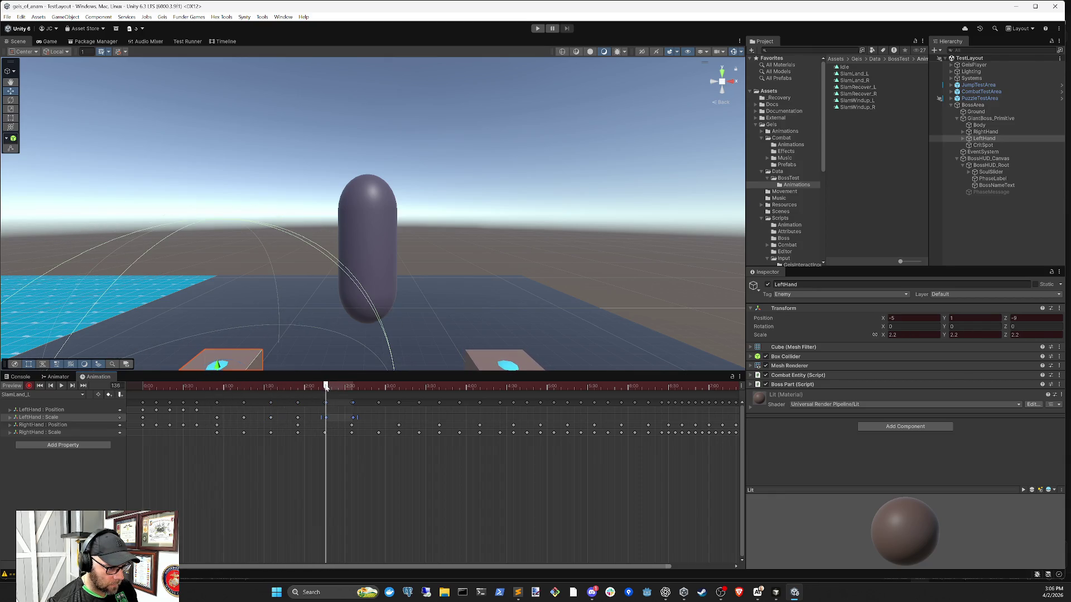
scroll(342, 430, "up", 4)
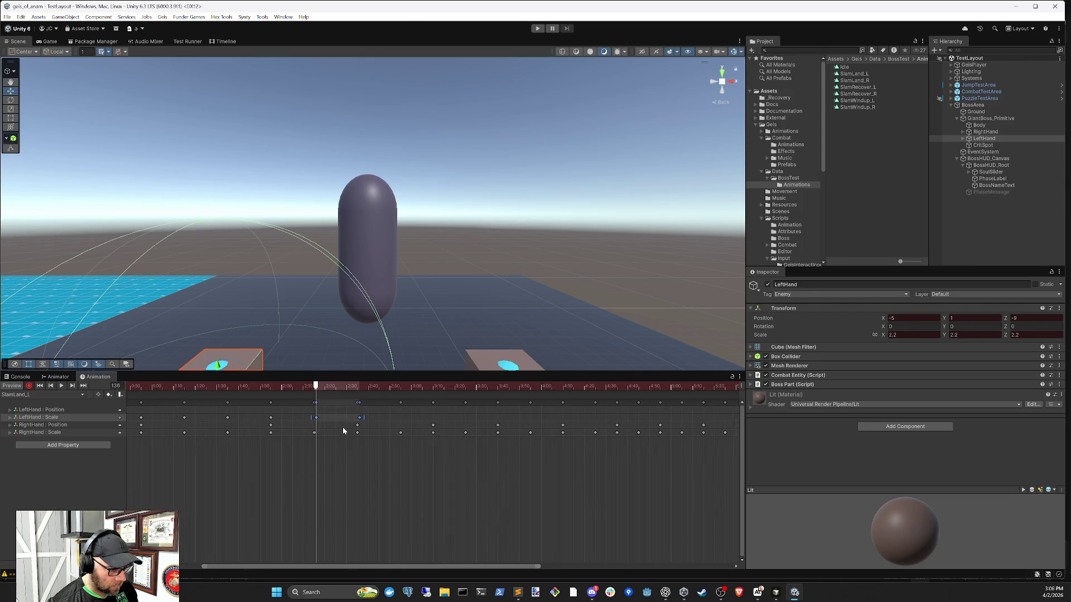
key("ctrl+z")
left_click(313, 387)
key("ctrl+v")
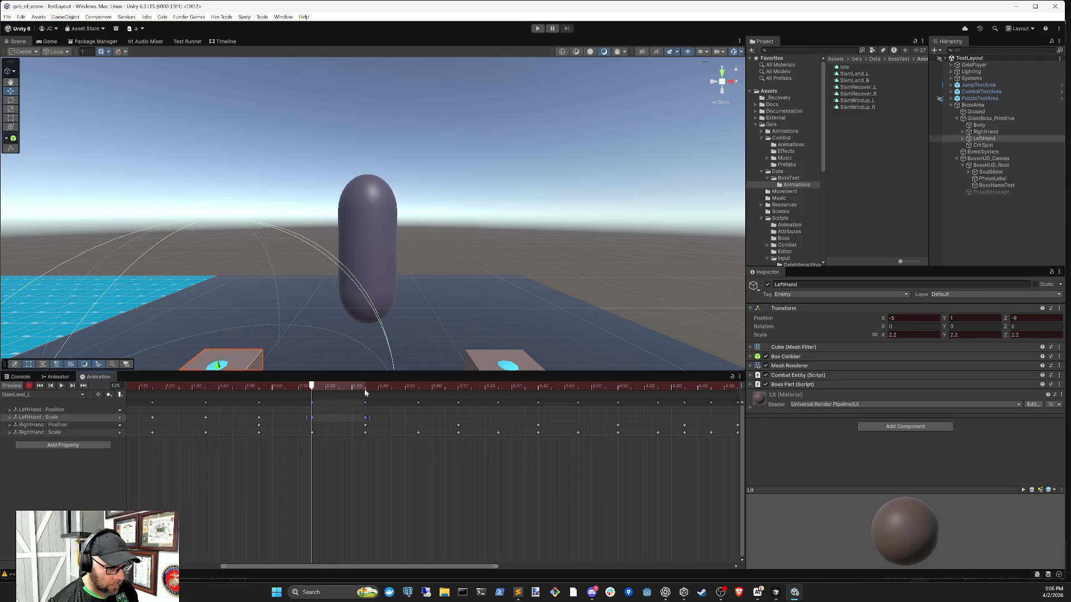
Step: Paste the LeftHand scale pulse at frame 175, shorten its end key, and scrub to preview
left_click_drag(313, 387, 418, 392)
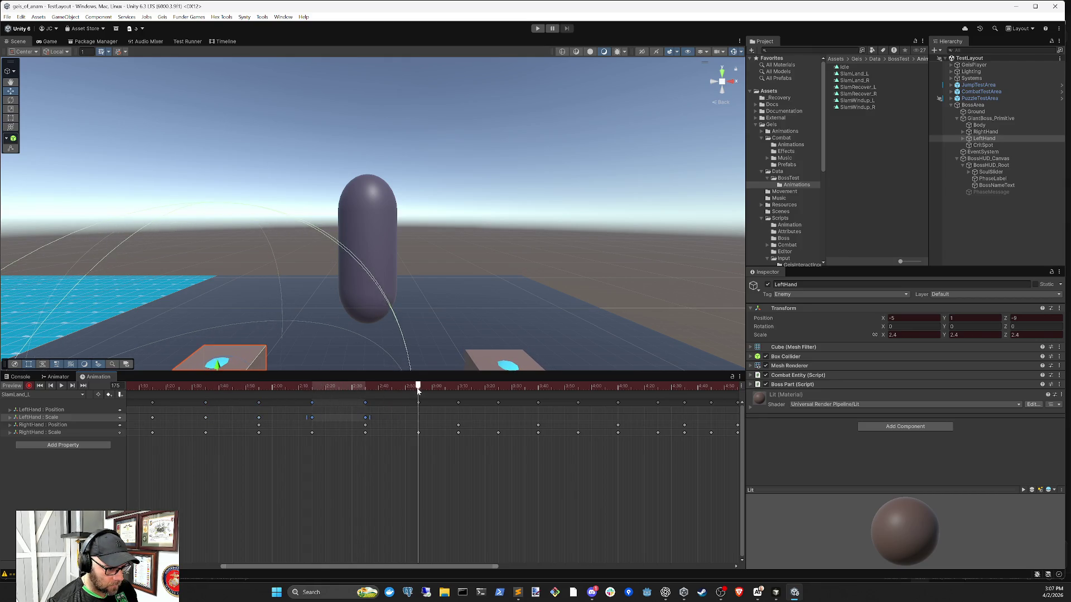
key("ctrl+v")
left_click(472, 418)
left_click_drag(471, 417, 458, 418)
mouse_move(419, 385)
left_mouse_down()
mouse_move(454, 384)
mouse_move(421, 386)
mouse_move(467, 425)
left_mouse_up()
left_click(502, 421)
Step: Paste the scale pulse at frames 205 and 265, nudging one LeftHand scale key slightly earlier
left_click_drag(483, 386, 579, 391)
key("ctrl+v")
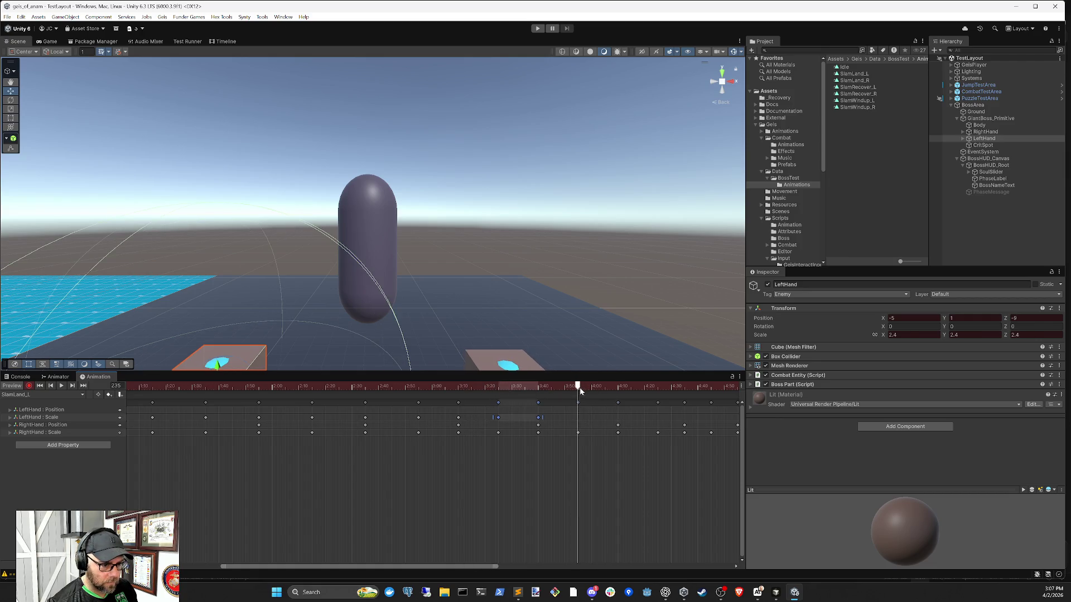
left_click_drag(590, 461, 412, 491)
left_click(404, 387)
left_click_drag(404, 386, 482, 387)
key("ctrl+v")
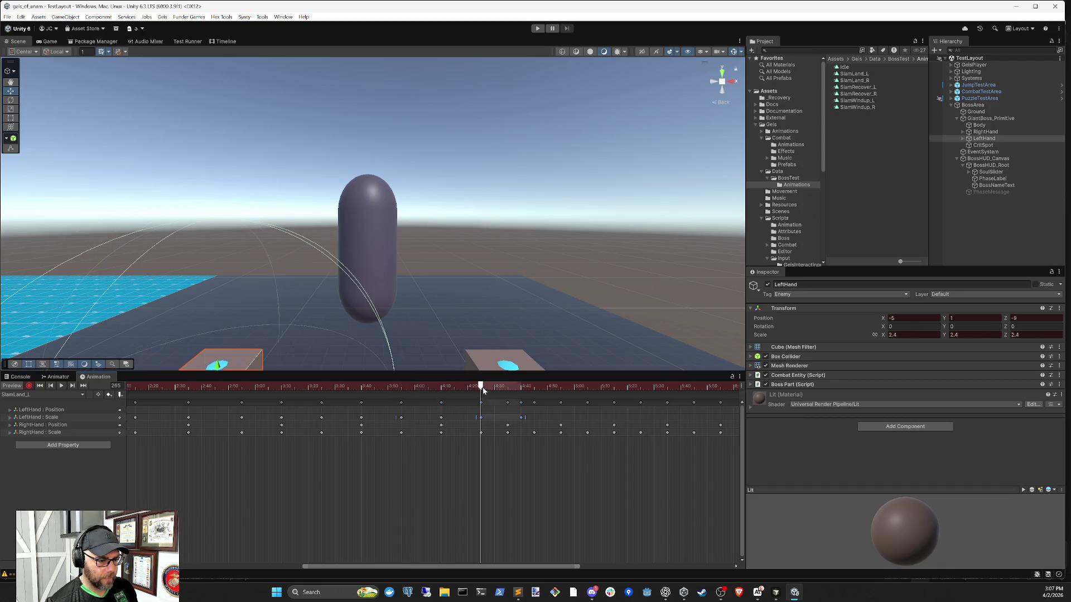
left_click(525, 434)
mouse_move(521, 417)
left_mouse_down()
mouse_move(498, 420)
mouse_move(518, 427)
left_mouse_up()
left_click(478, 418)
Step: Paste the scale pulse at frames 285, 305 and 325
left_click(534, 386)
key("ctrl+v")
left_click_drag(580, 388, 591, 390)
left_click(586, 389)
key("ctrl+v")
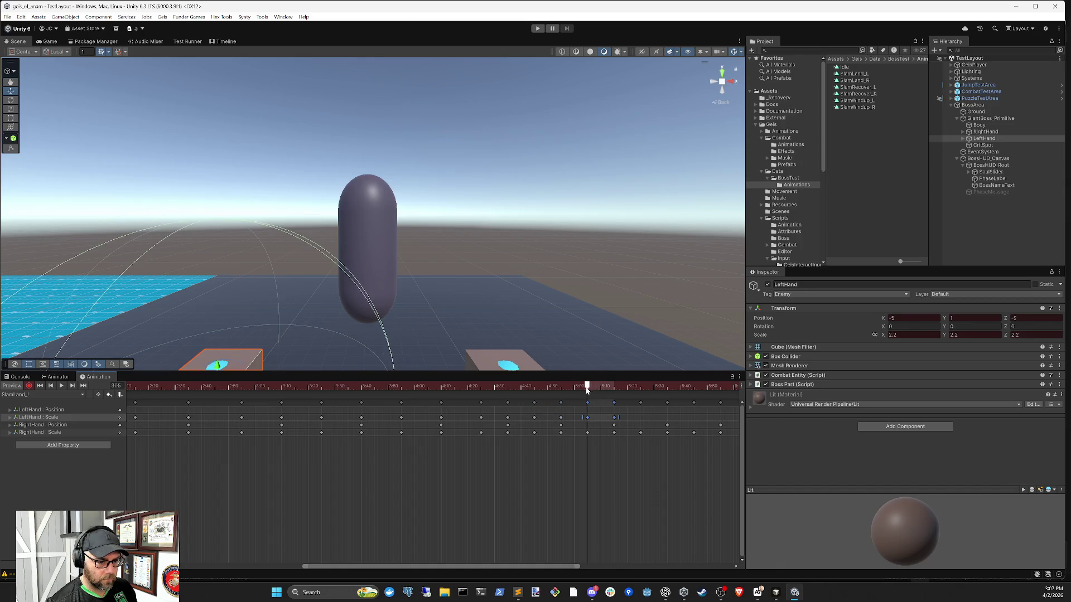
scroll(620, 428, "right", 5)
left_click(498, 387)
key("ctrl+v")
Step: Paste the scale pulse at frames 345, 365 and 385
left_click(550, 387)
key("ctrl+v")
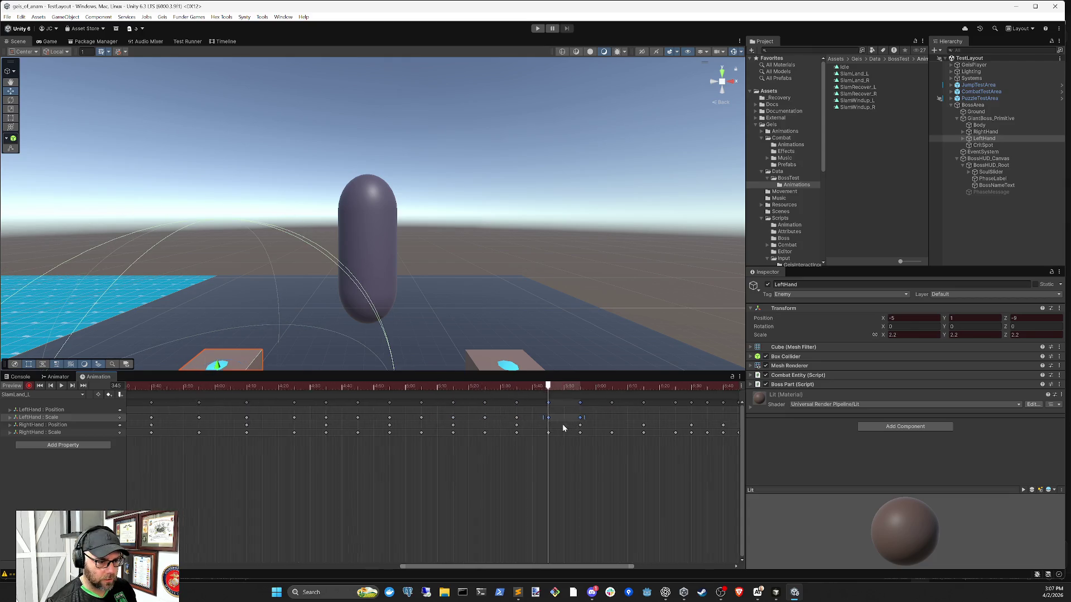
scroll(460, 479, "up", 3)
left_click(451, 389)
key("ctrl+v")
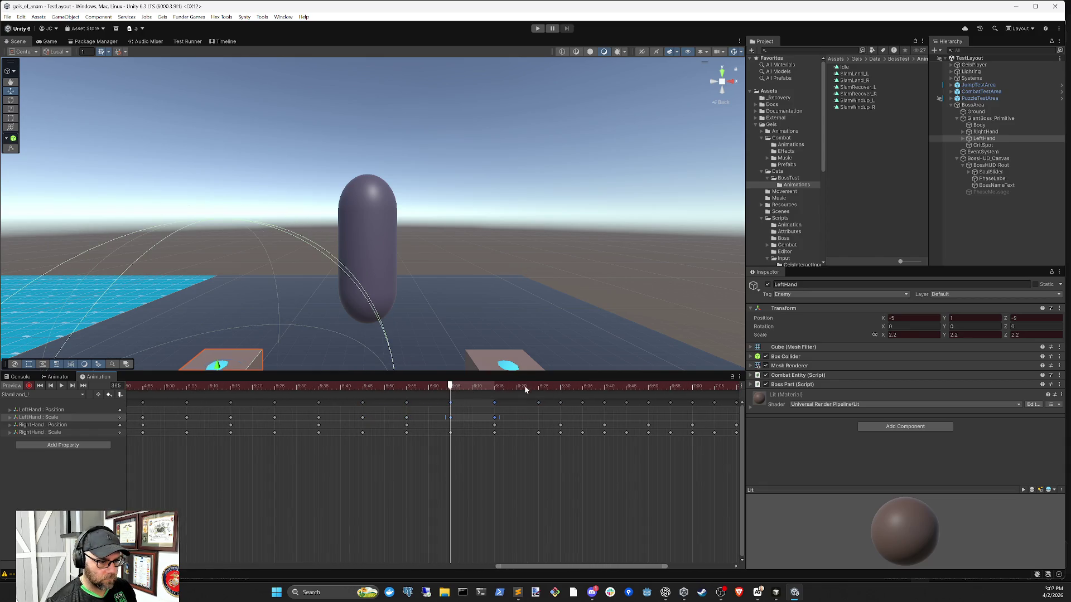
left_click(539, 387)
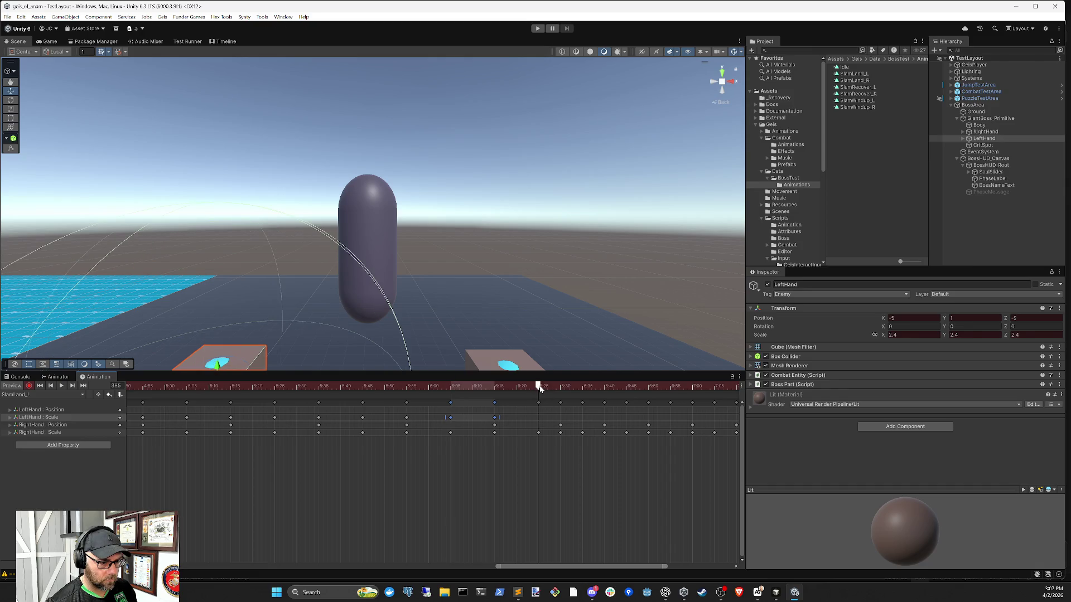
key("ctrl+v")
Step: Tighten the latest pulse to end at frame 390, then paste it at frames 395, 405 and 415
left_click(578, 429)
mouse_move(583, 417)
left_mouse_down()
mouse_move(562, 420)
mouse_move(595, 421)
left_mouse_up()
left_click(573, 453)
left_click(582, 386)
key("ctrl+v")
left_click(626, 386)
key("ctrl+v")
left_click(671, 386)
key("ctrl+v")
Step: Paste the scale pulse at frames 425, 435 and 445
scroll(690, 440, "right", 5)
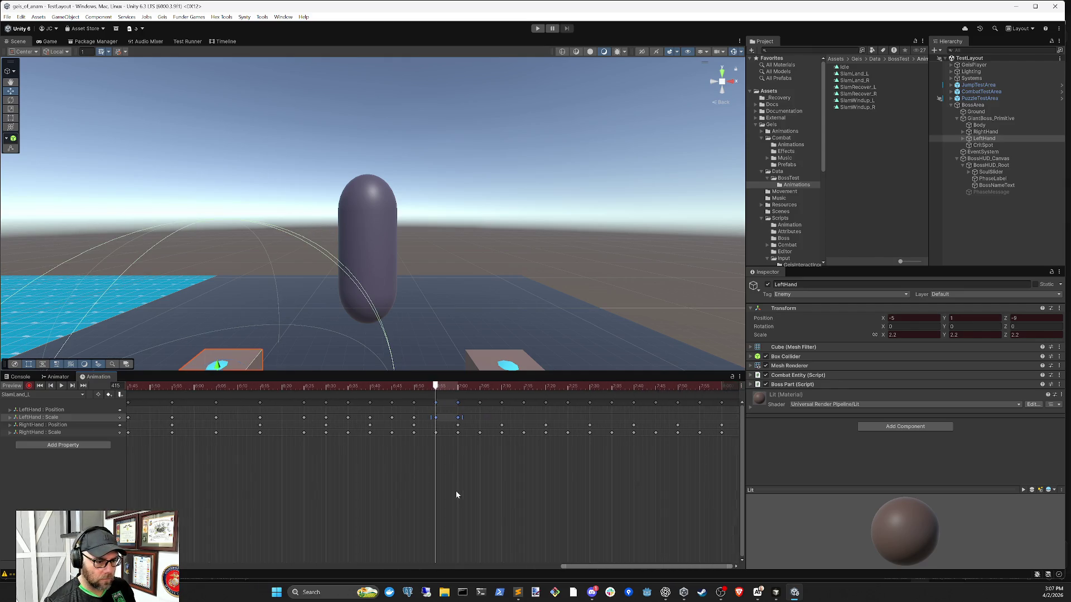
left_click(480, 386)
key("ctrl+v")
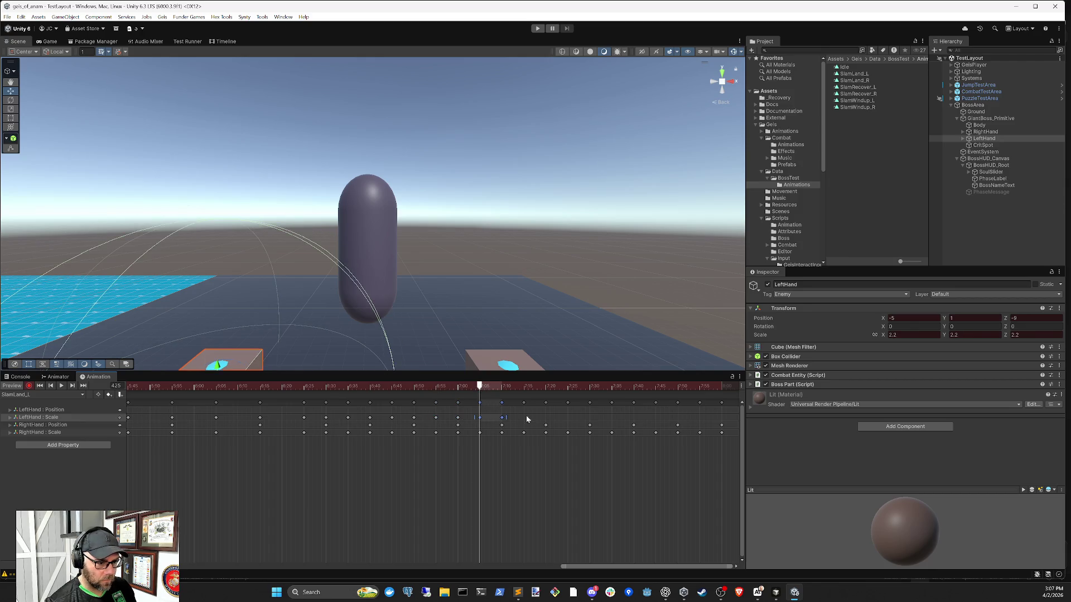
key("alt+period")
key("alt+period")
key("ctrl+v")
key("alt+period")
key("alt+period")
key("ctrl+v")
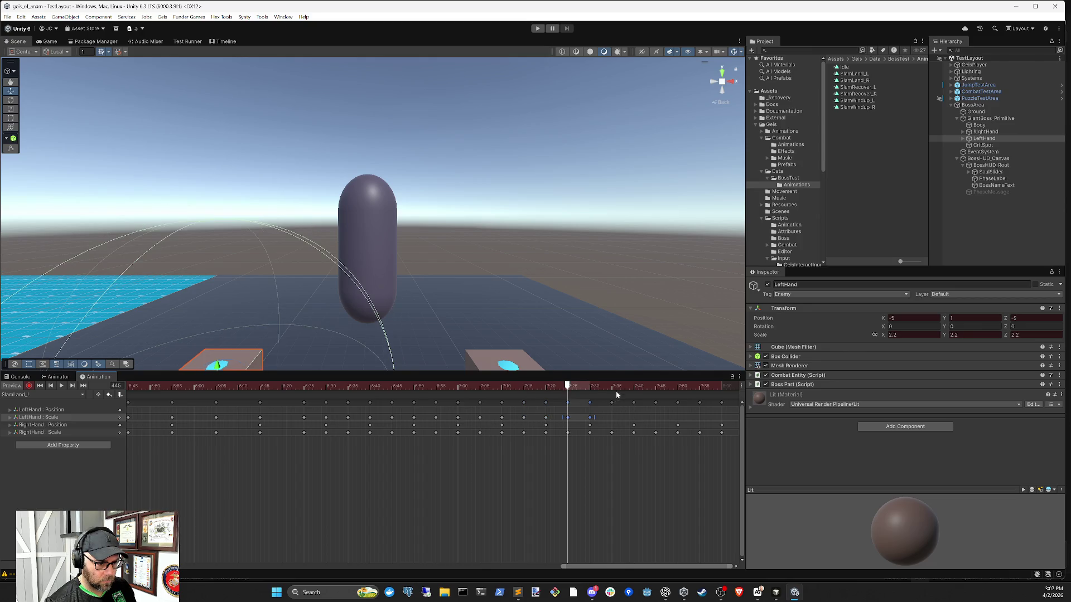
Step: Paste the scale pulse at frames 455, 465 and 475, then clear the selection and return to preview
left_click(614, 387)
key("ctrl+v")
left_click(657, 387)
key("ctrl+v")
scroll(574, 485, "right", 5)
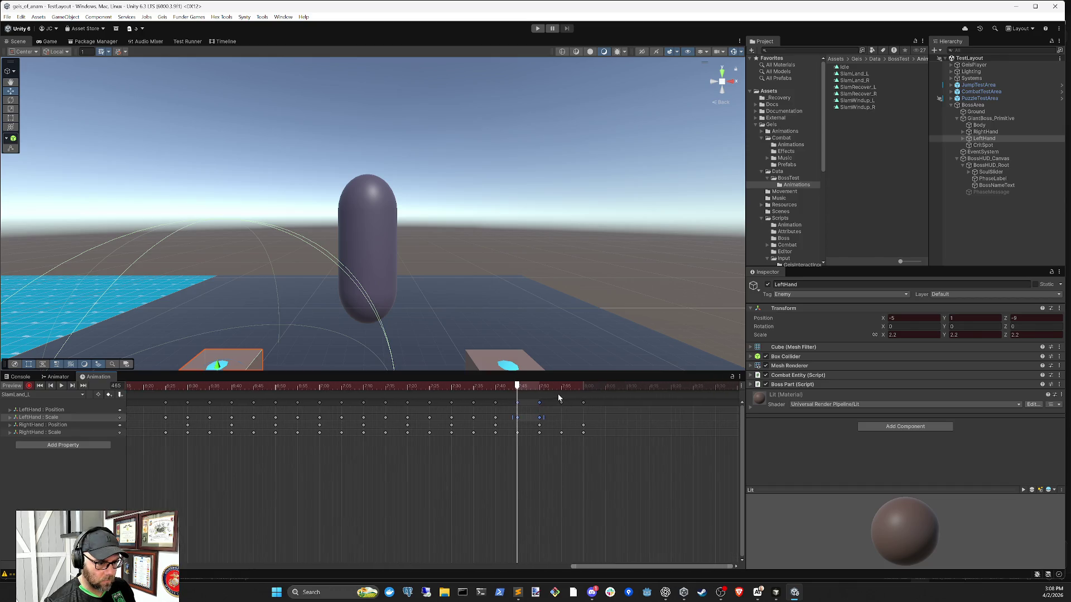
left_click(563, 387)
key("ctrl+v")
left_click(585, 486)
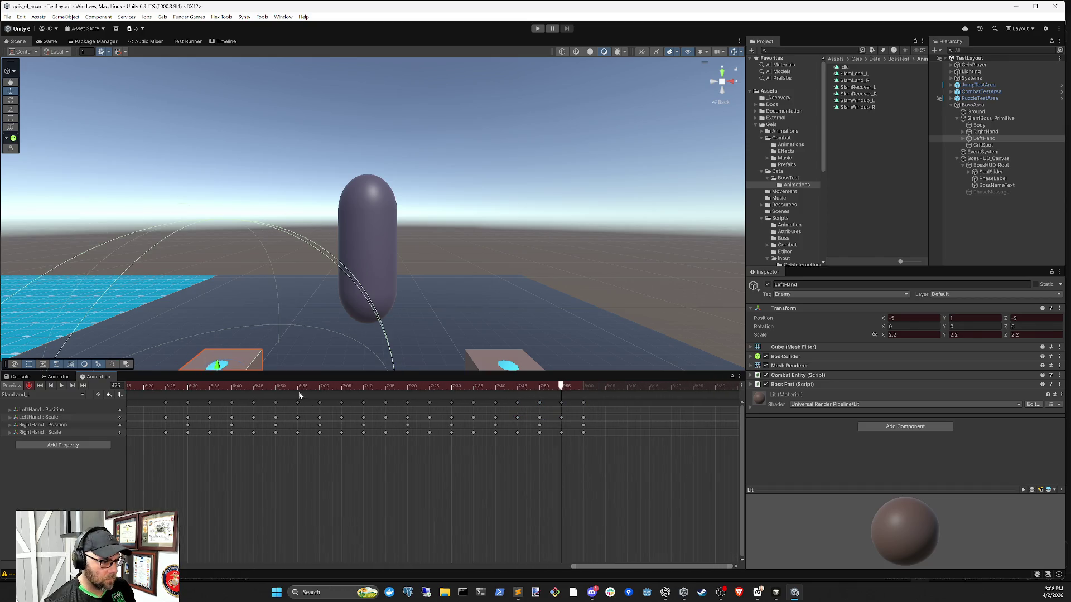
left_click(274, 390)
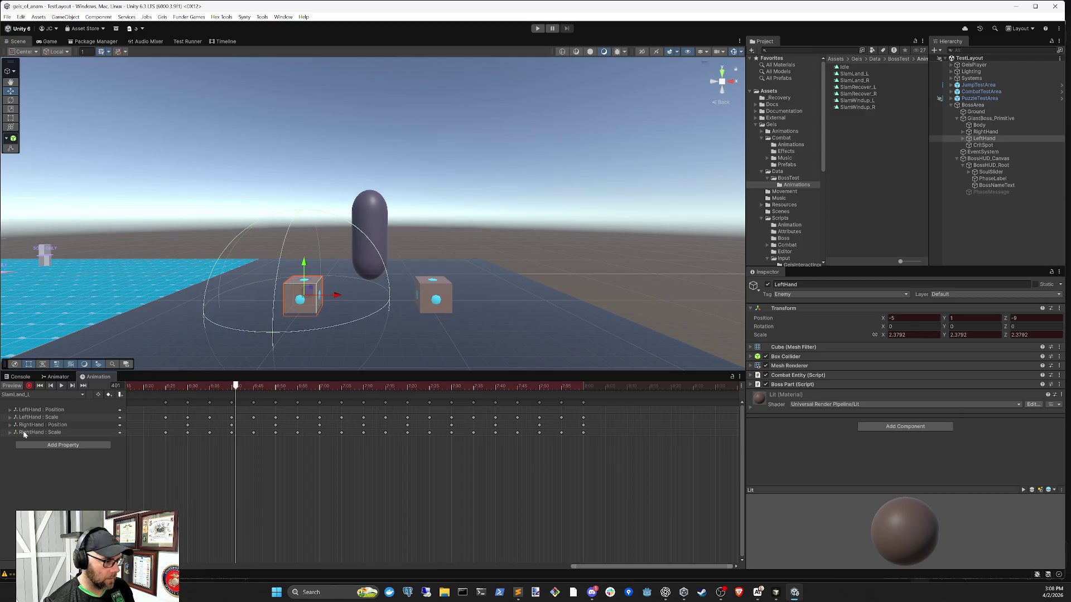
Step: Play the clip preview, then browse the RightHand keys in the dopesheet
left_click(62, 386)
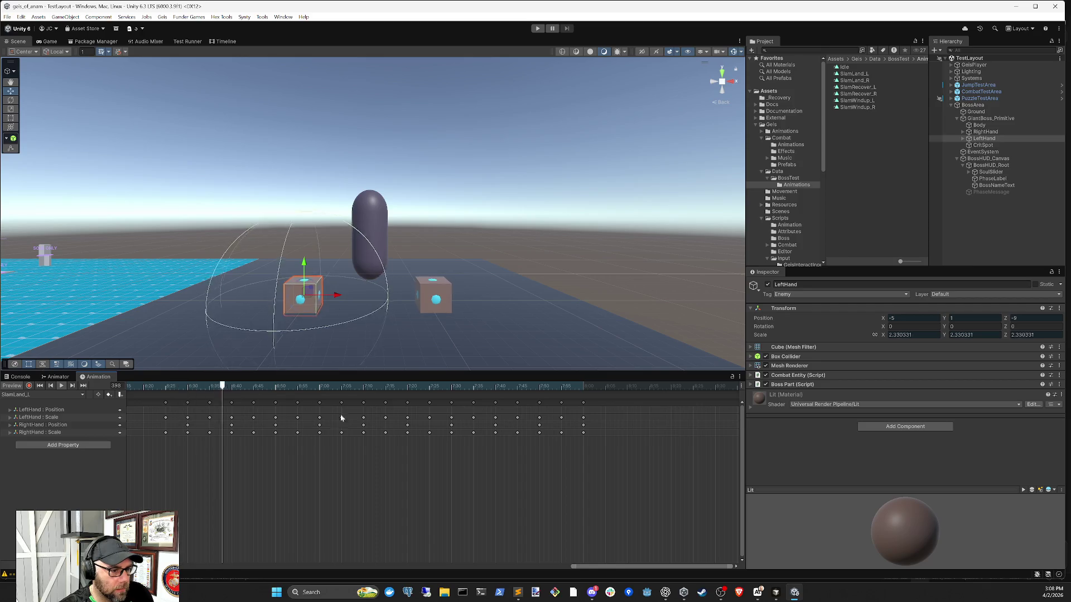
left_click(394, 434)
mouse_move(593, 430)
left_mouse_down()
mouse_move(136, 441)
mouse_move(111, 417)
left_mouse_up()
scroll(247, 443, "down", 3)
left_click_drag(249, 450, 394, 461)
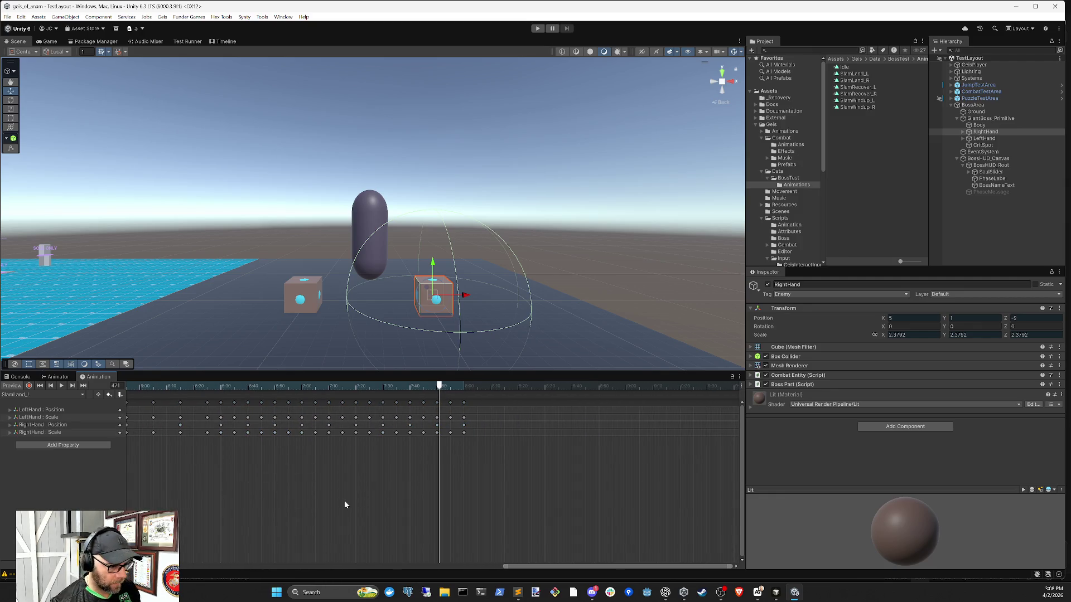
left_click_drag(517, 566, 178, 566)
scroll(323, 481, "down", 5)
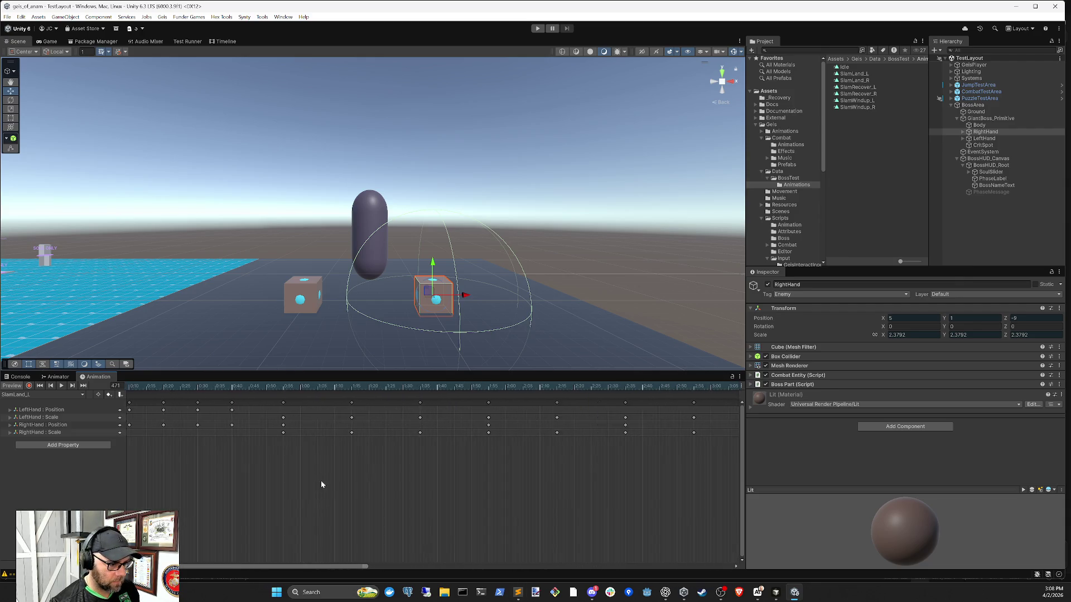
scroll(357, 460, "down", 3)
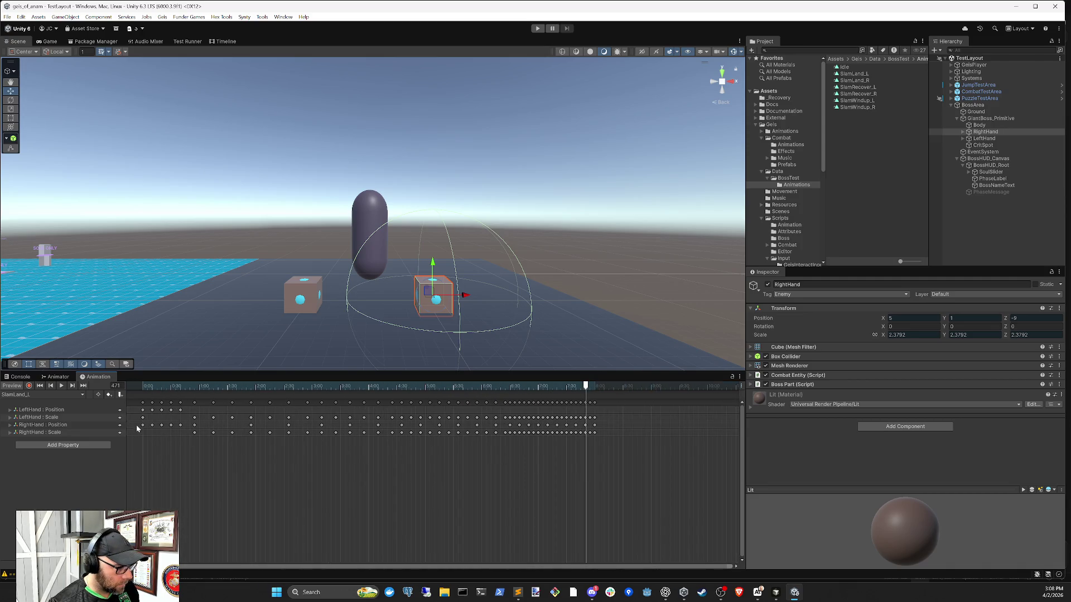
Step: Select the RightHand and delete all of its Position and Scale keys
left_click(984, 138)
left_click(984, 131)
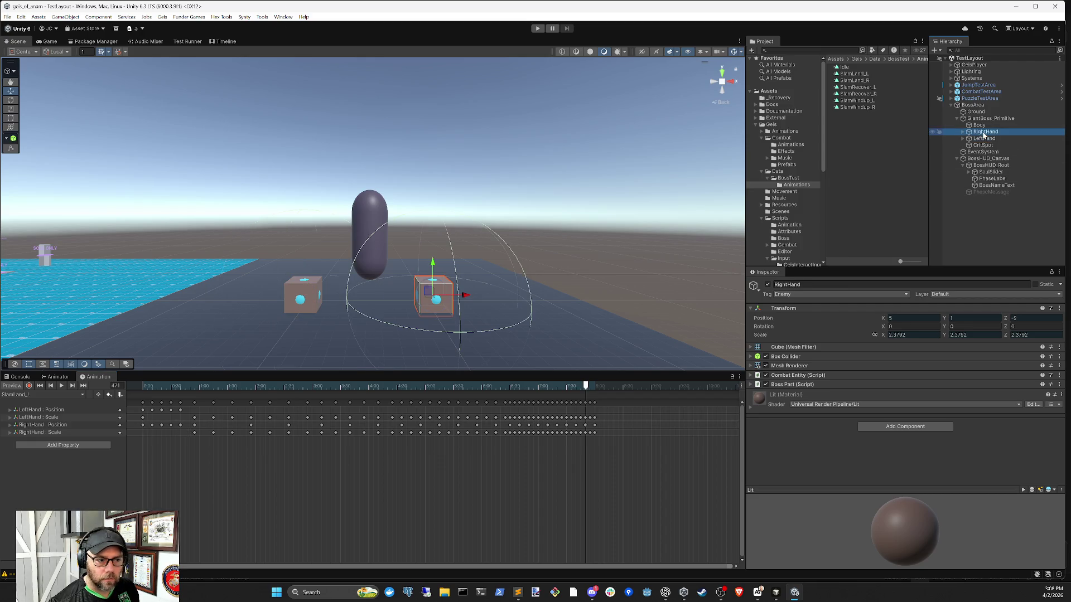
left_click(193, 444)
mouse_move(610, 448)
left_mouse_down()
mouse_move(223, 422)
mouse_move(87, 426)
left_mouse_up()
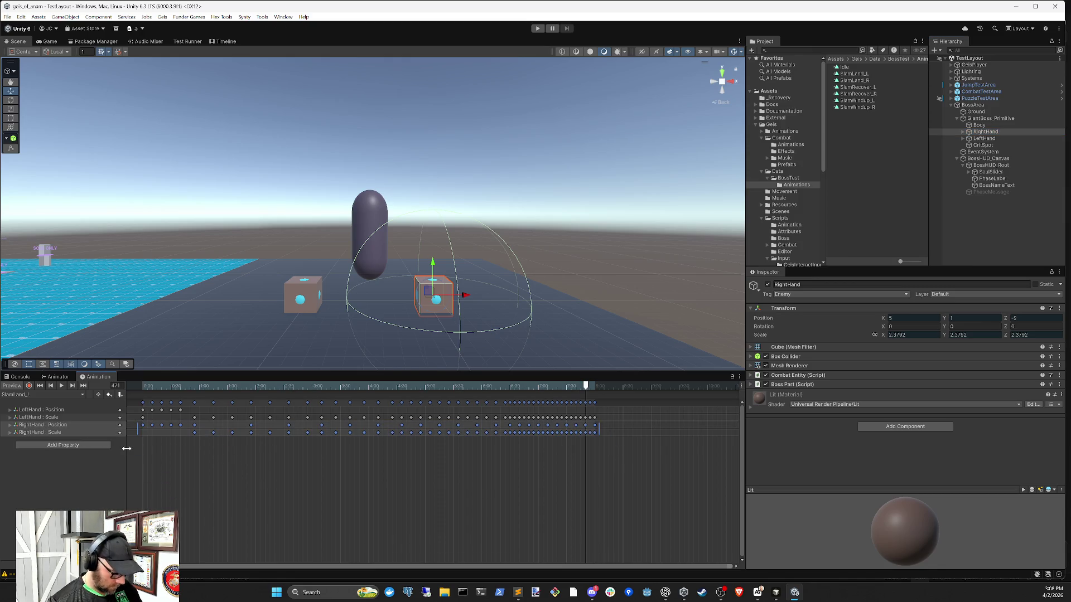
key("Delete")
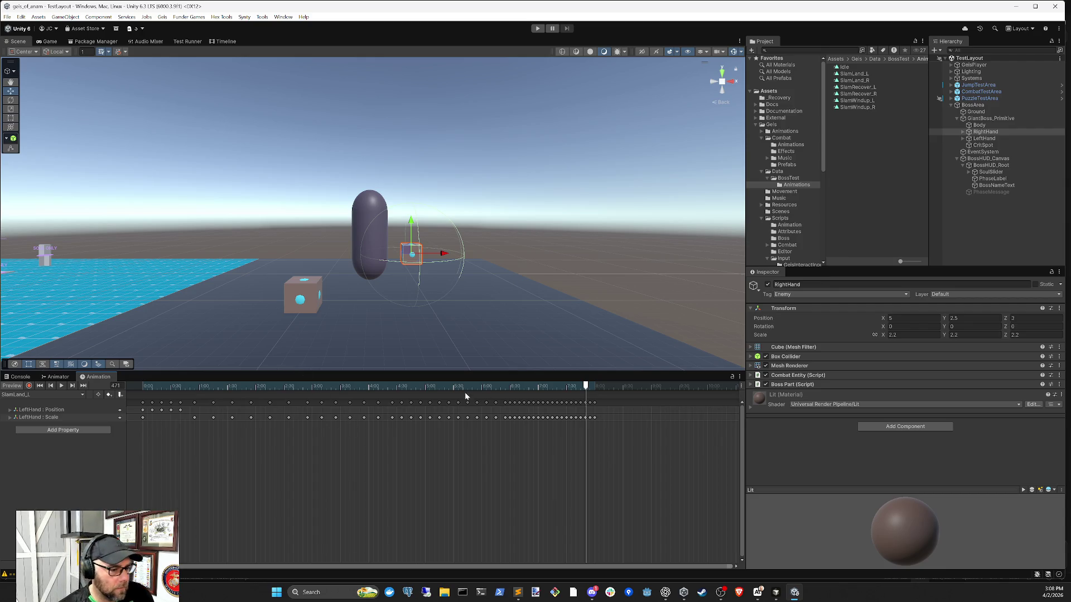
Step: Preview SlamLand_L, look at SlamRecover_R, then open SlamRecover_L and scrub frame 0 to 1:00
mouse_move(586, 387)
left_mouse_down()
mouse_move(139, 394)
mouse_move(337, 419)
mouse_move(526, 420)
mouse_move(53, 419)
mouse_move(33, 396)
left_mouse_up()
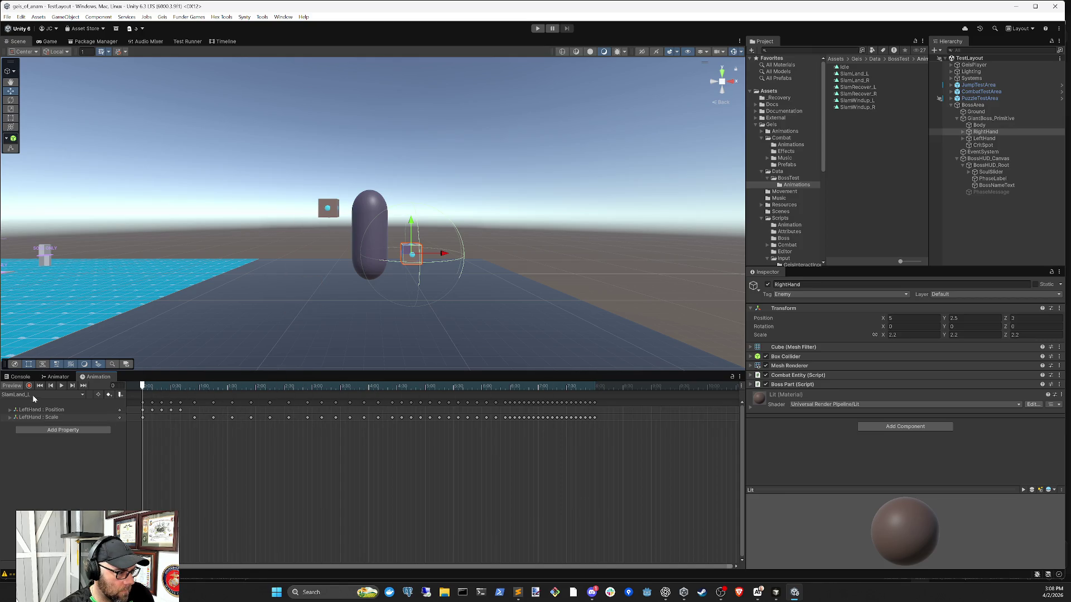
left_click(33, 396)
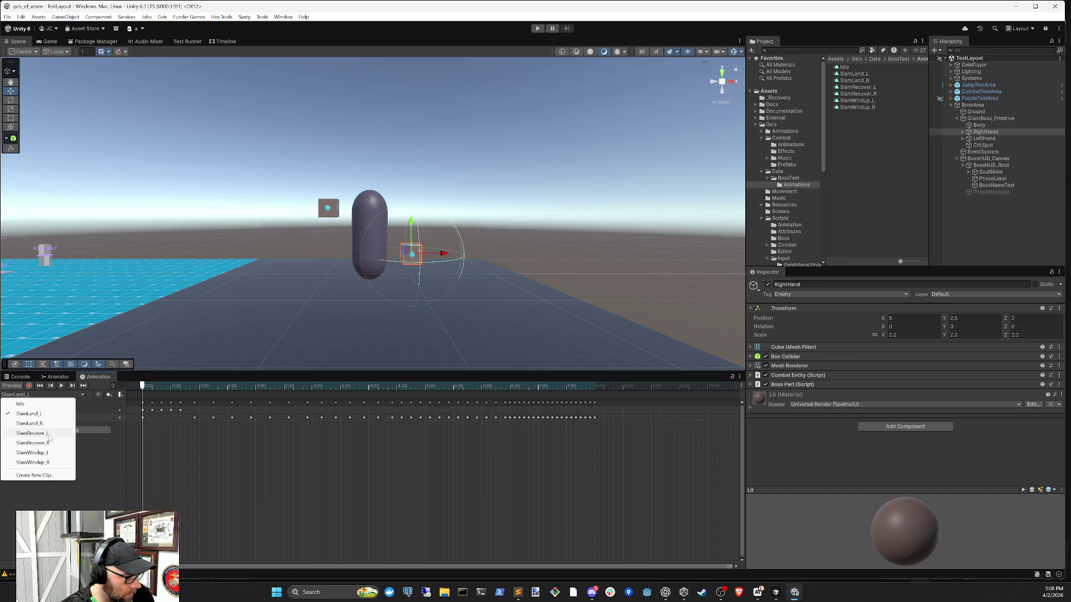
left_click(47, 443)
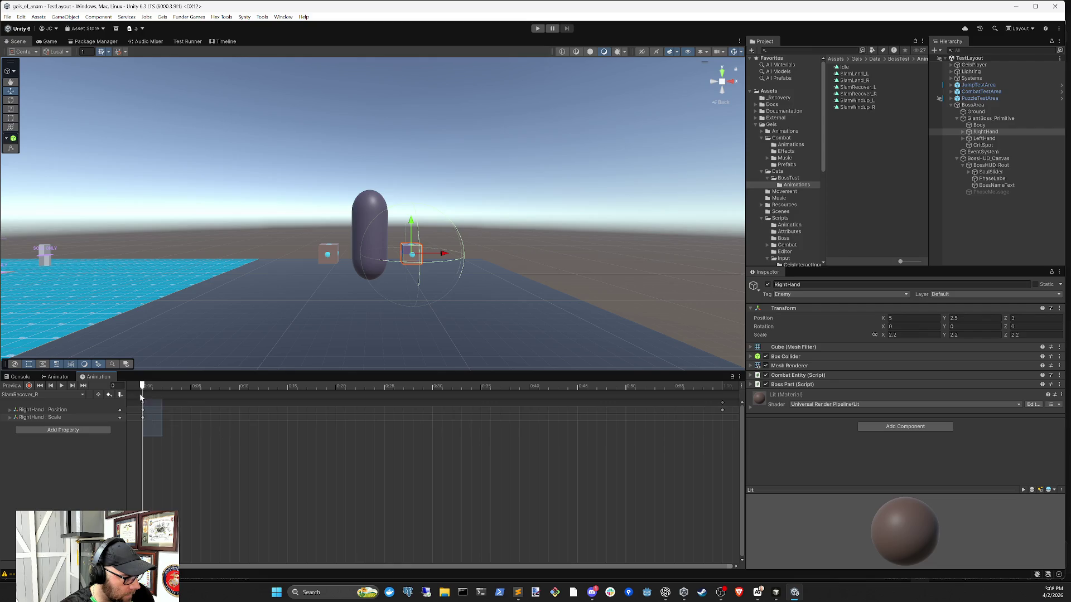
scroll(486, 431, "down", 3)
mouse_move(584, 474)
left_mouse_down()
mouse_move(368, 411)
mouse_move(126, 399)
left_mouse_up()
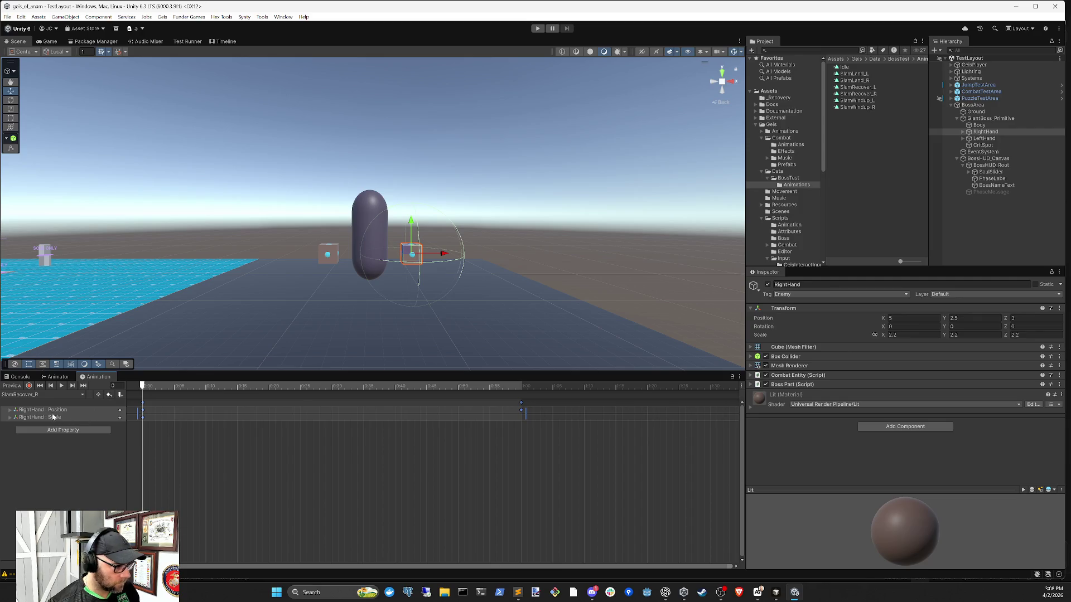
left_click(36, 395)
left_click(46, 436)
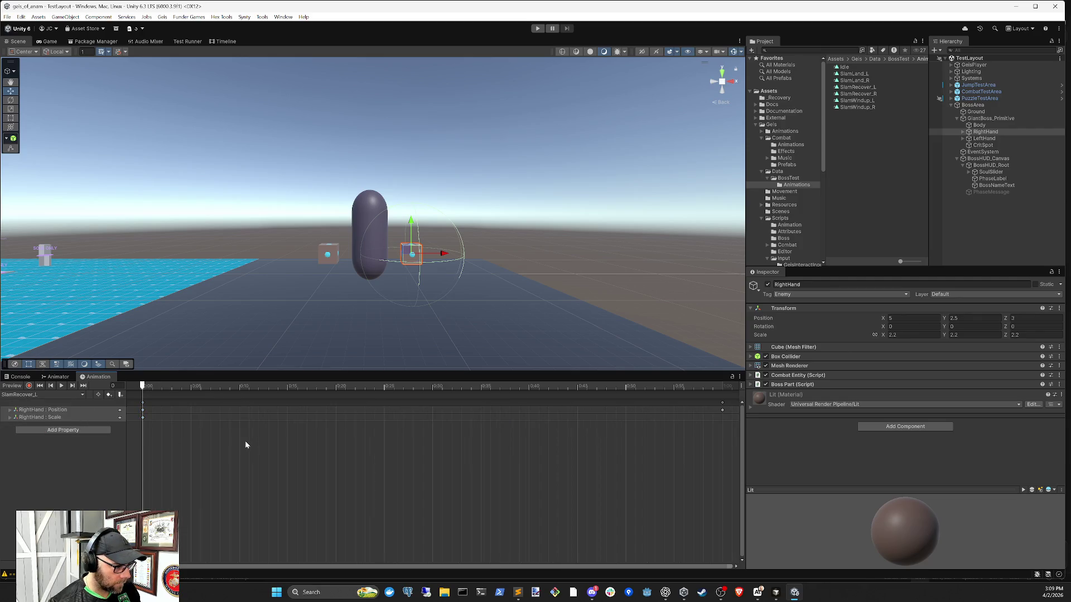
left_click(149, 390)
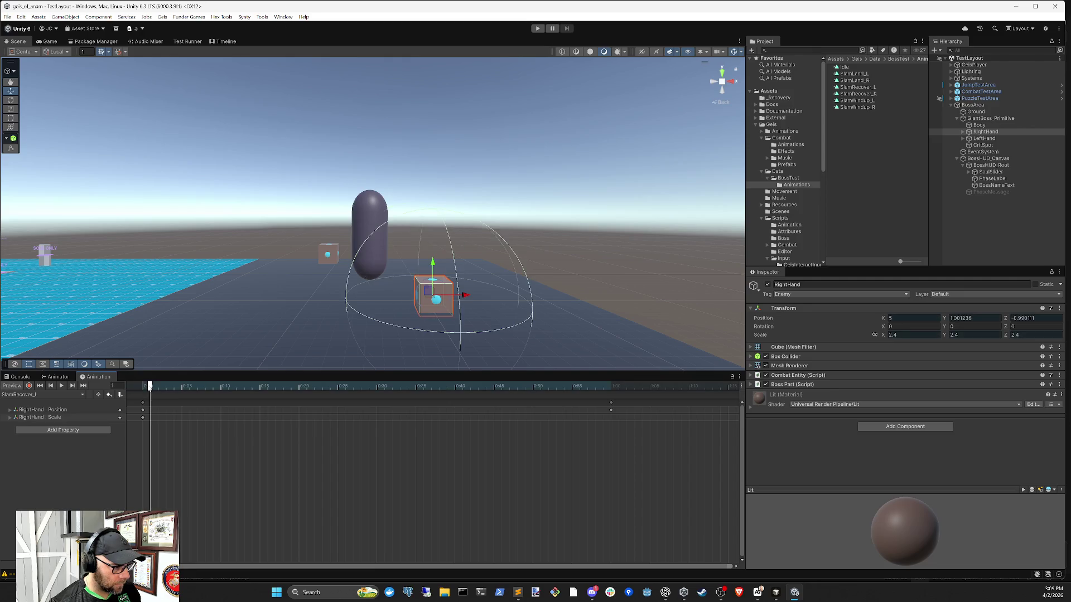
left_click_drag(143, 413, 610, 425)
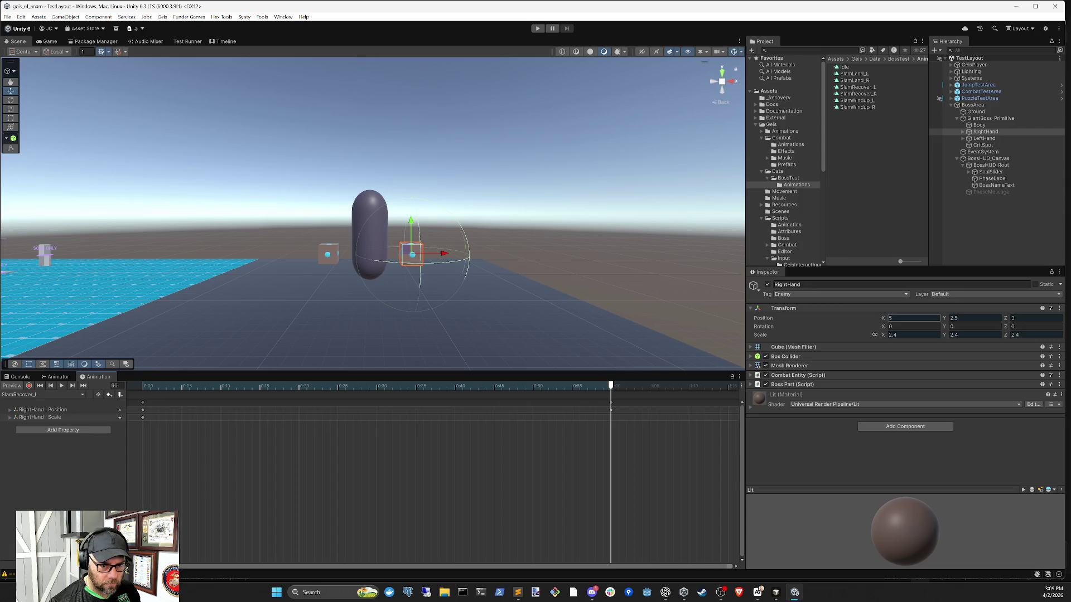
Step: Record RightHand Position X of 5 at frame 0, check frame 60, then record on LeftHand
left_click(29, 385)
left_click(913, 318)
type("-5")
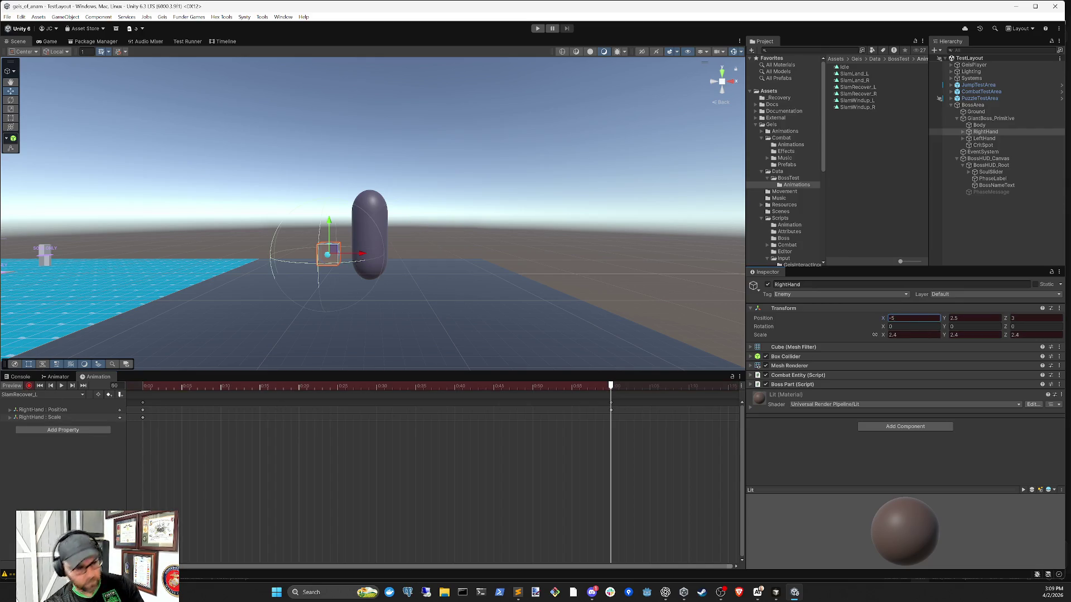
mouse_move(246, 400)
left_mouse_down()
mouse_move(95, 409)
mouse_move(363, 428)
left_mouse_up()
type("5")
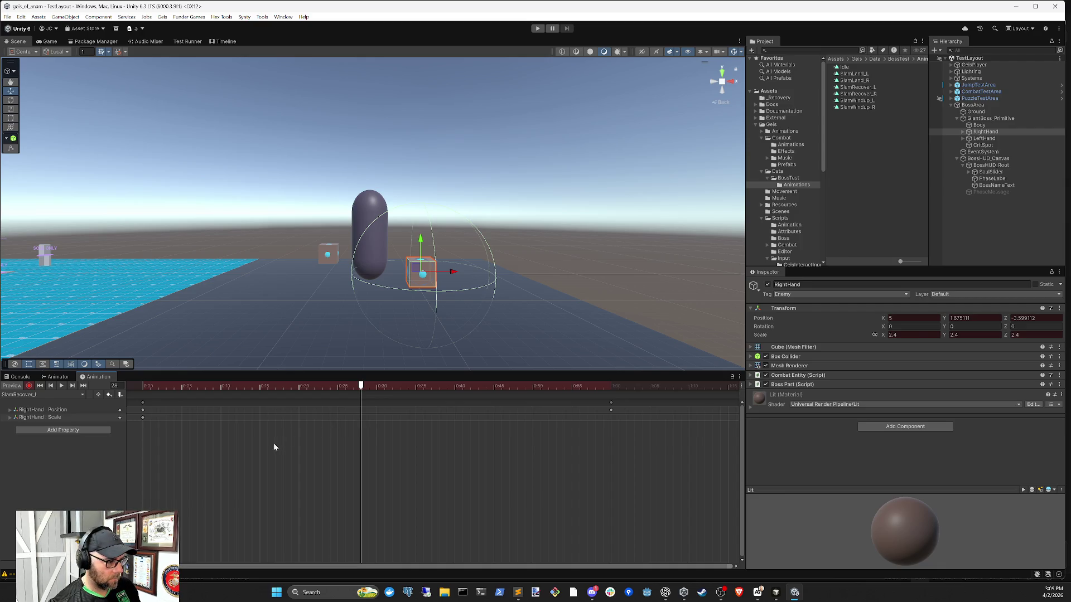
left_click(29, 385)
left_click(40, 385)
left_click_drag(564, 388, 612, 394)
left_click(984, 138)
left_click(28, 386)
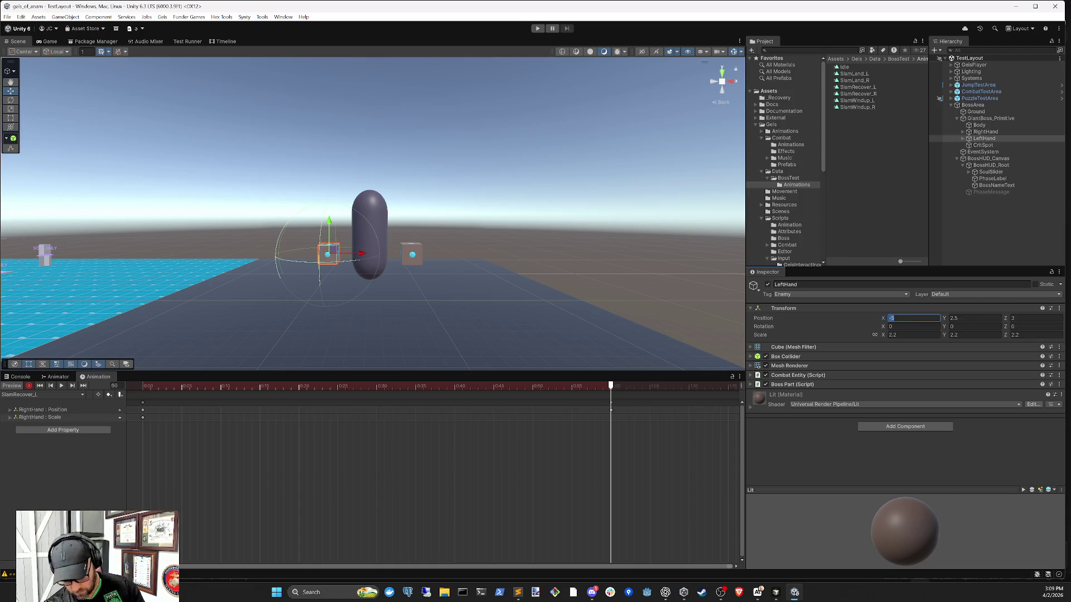
Step: Undo the LeftHand Position X value of 5 and play the clip preview
type("5")
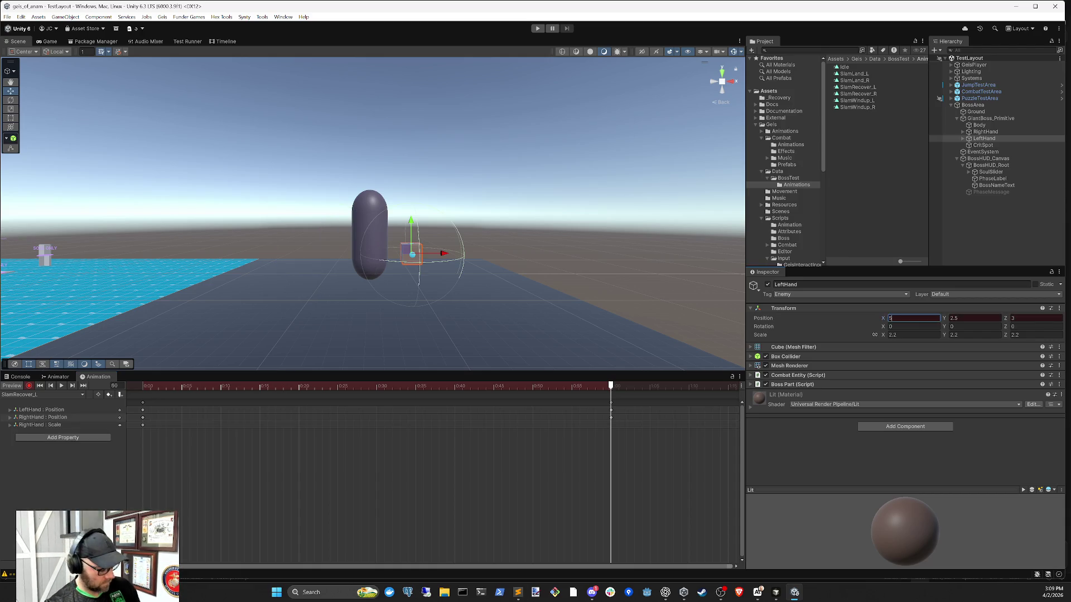
key("ctrl+z")
key("space")
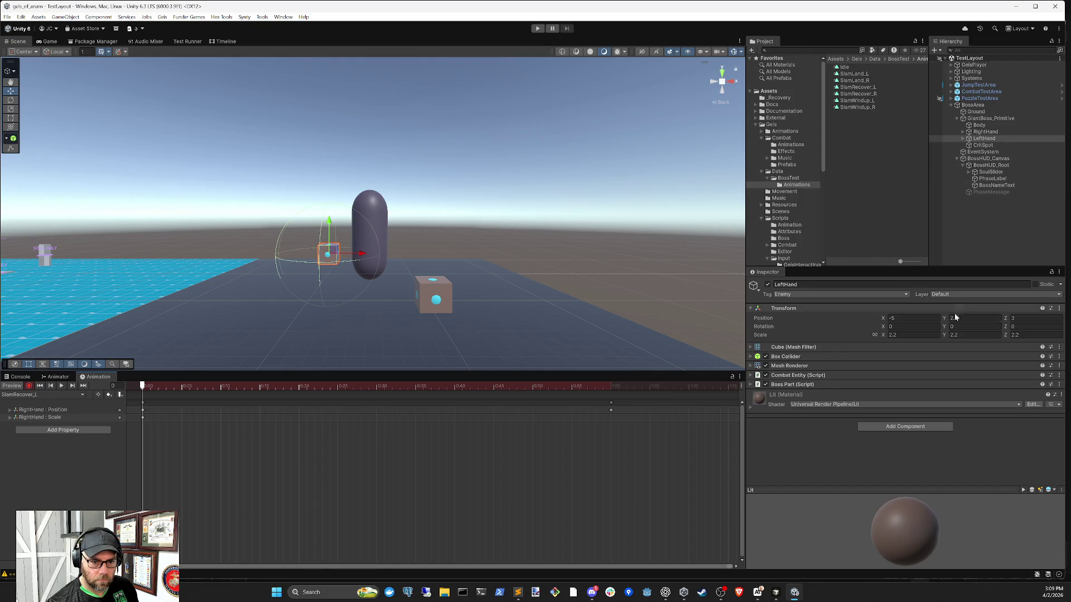
left_click(986, 133)
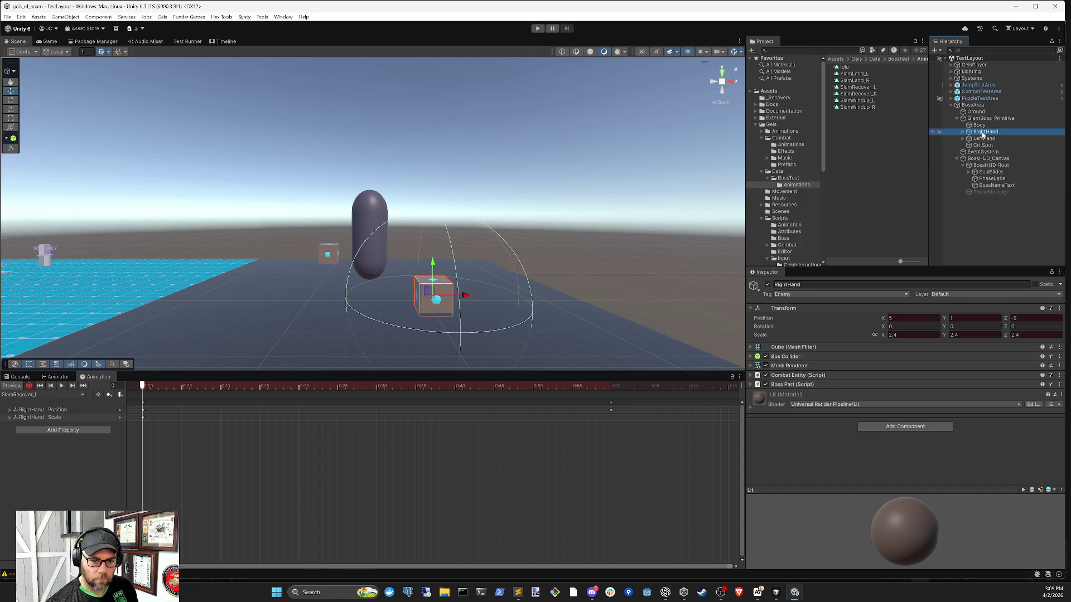
left_click(998, 138)
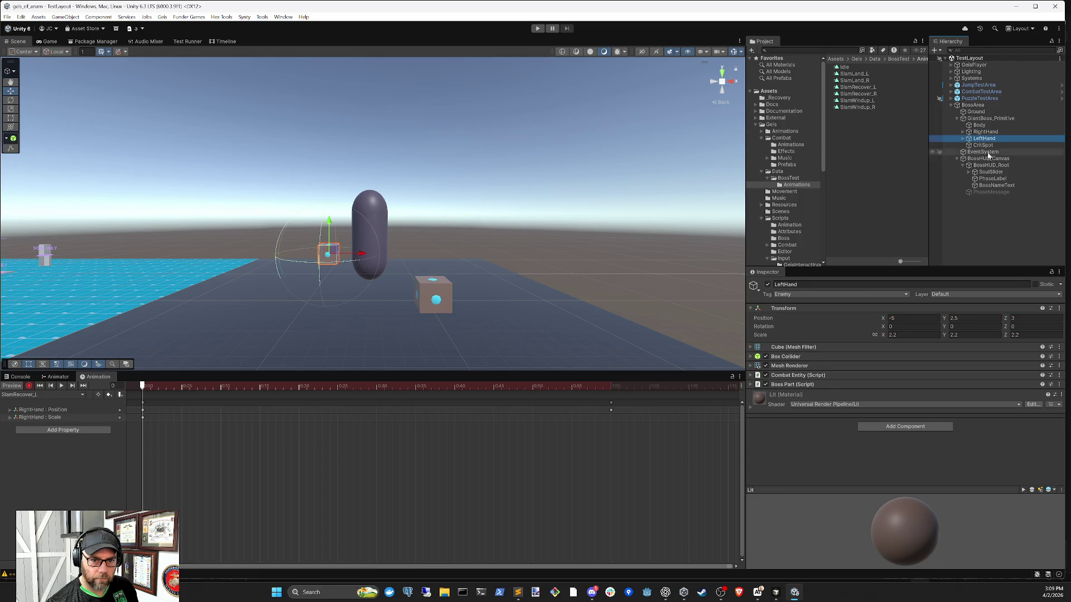
Step: Key LeftHand Position Y to 1 and Z to 9 at the clip start
left_click(974, 318)
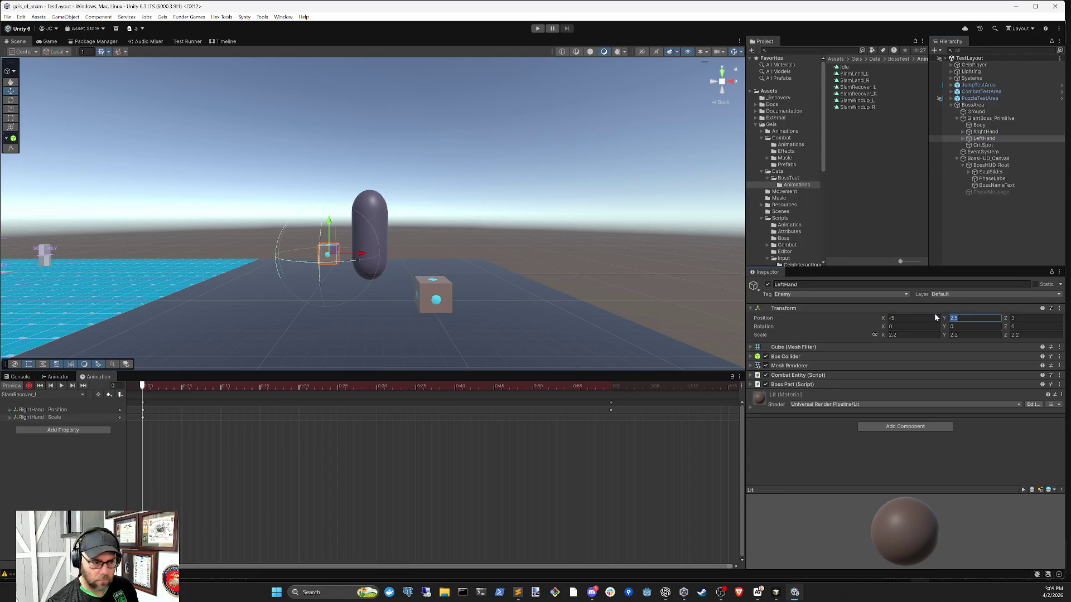
type("1")
key("Return")
left_click(1009, 318)
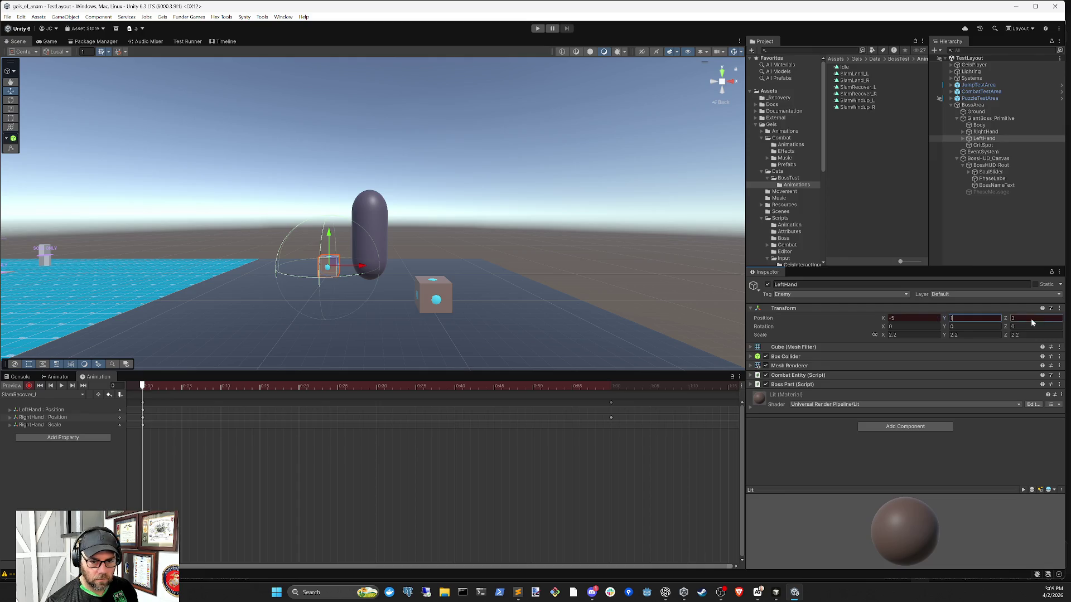
type("9")
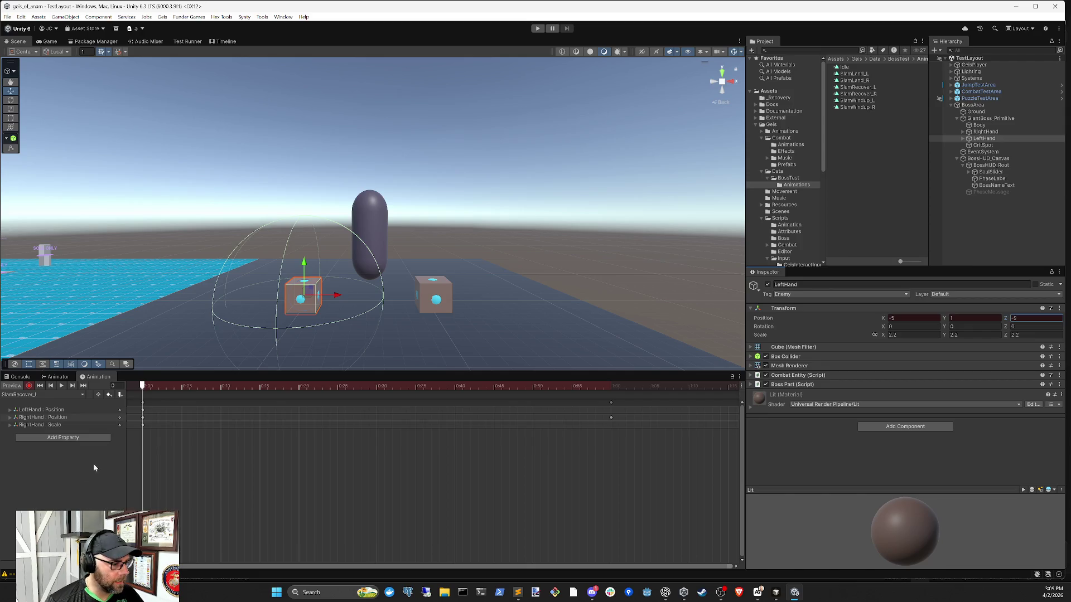
mouse_move(149, 387)
left_mouse_down()
mouse_move(583, 387)
mouse_move(100, 418)
left_mouse_up()
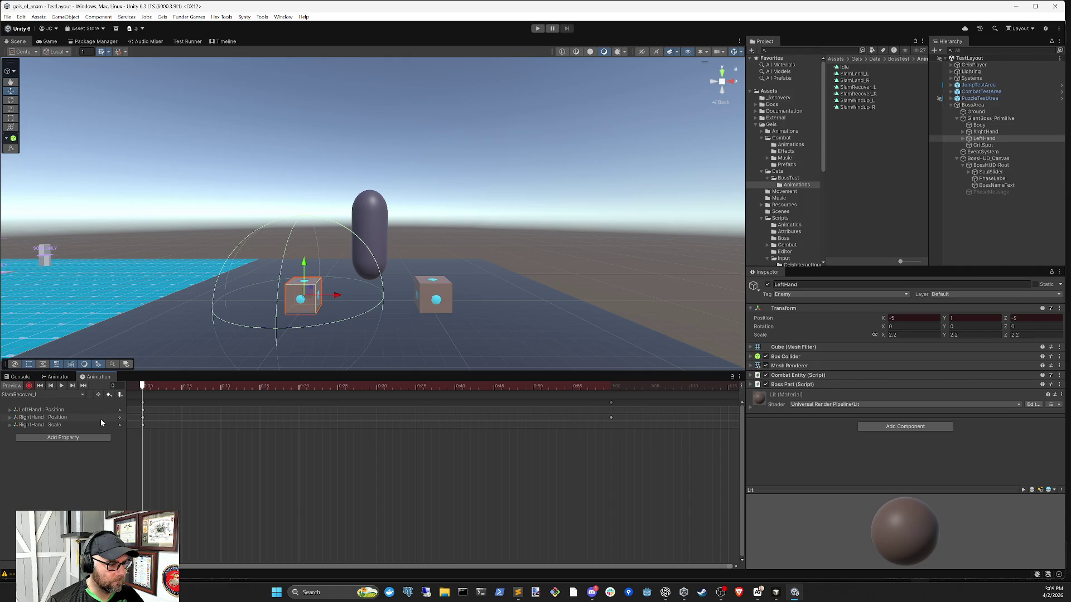
Step: Add a RightHand Position key at 1:00 and check the pose there
left_click(987, 132)
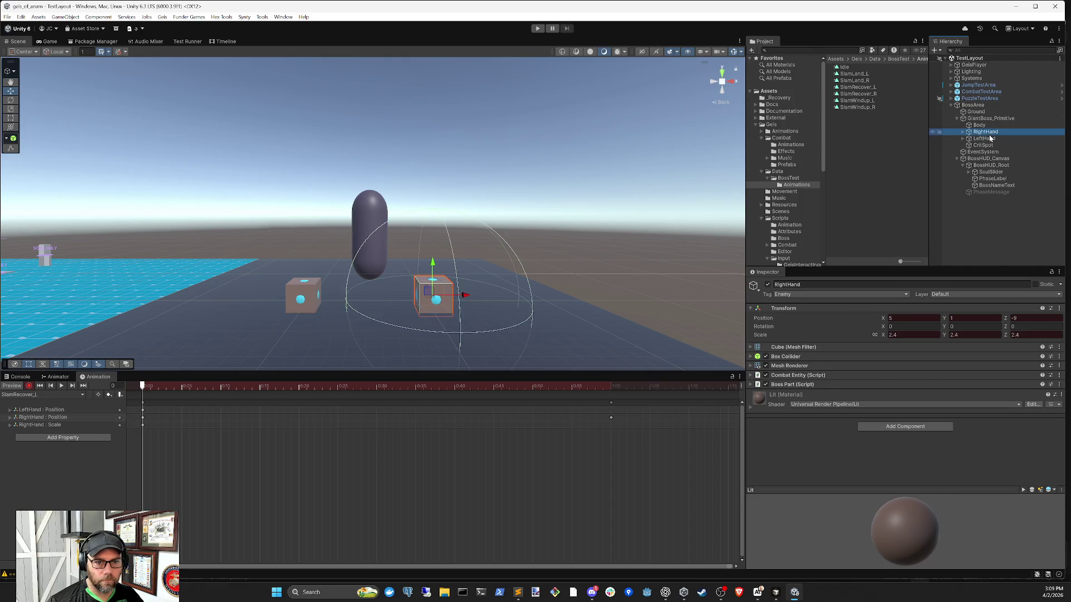
left_click(986, 133)
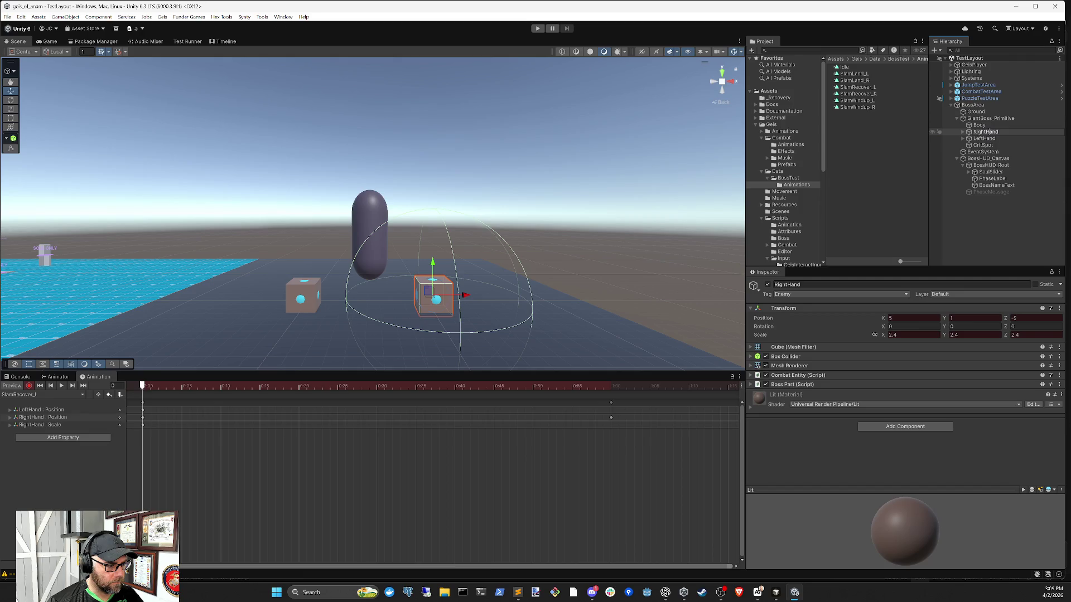
left_click(984, 138)
left_click_drag(143, 390, 610, 386)
double_click(608, 416)
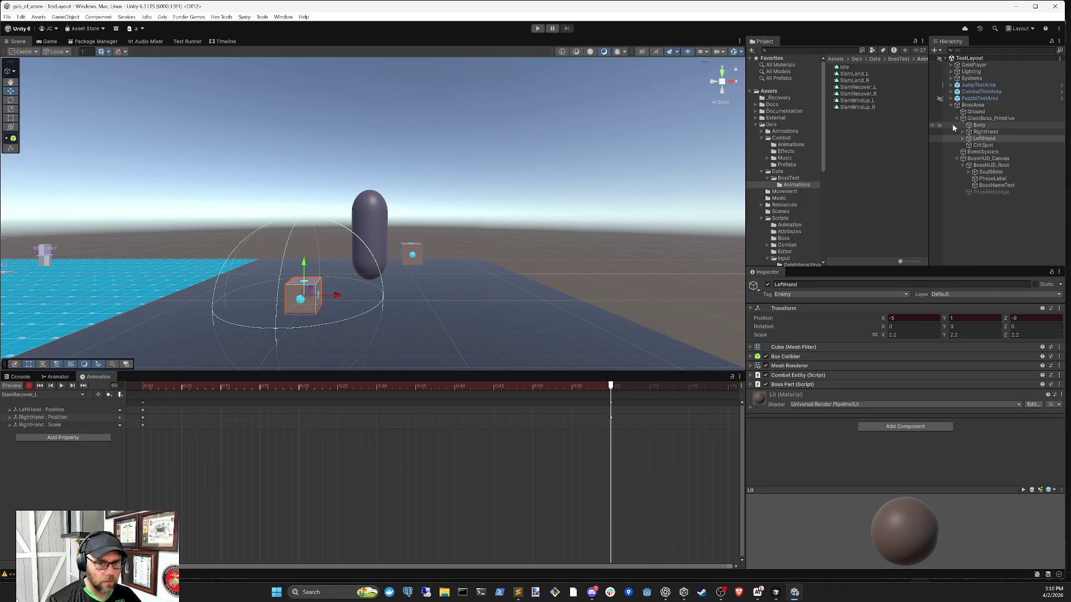
left_click(991, 133)
mouse_move(611, 385)
left_mouse_down()
mouse_move(569, 384)
mouse_move(614, 384)
left_mouse_up()
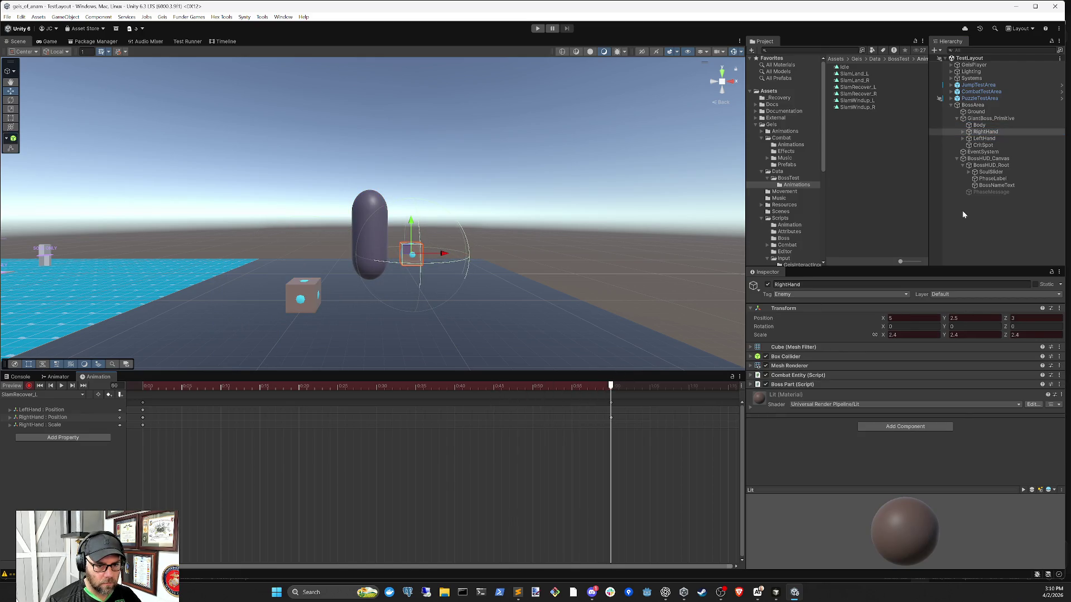
Step: Key LeftHand Position Y to 2.5 and Z to 3 at 1:00, then preview
left_click(987, 140)
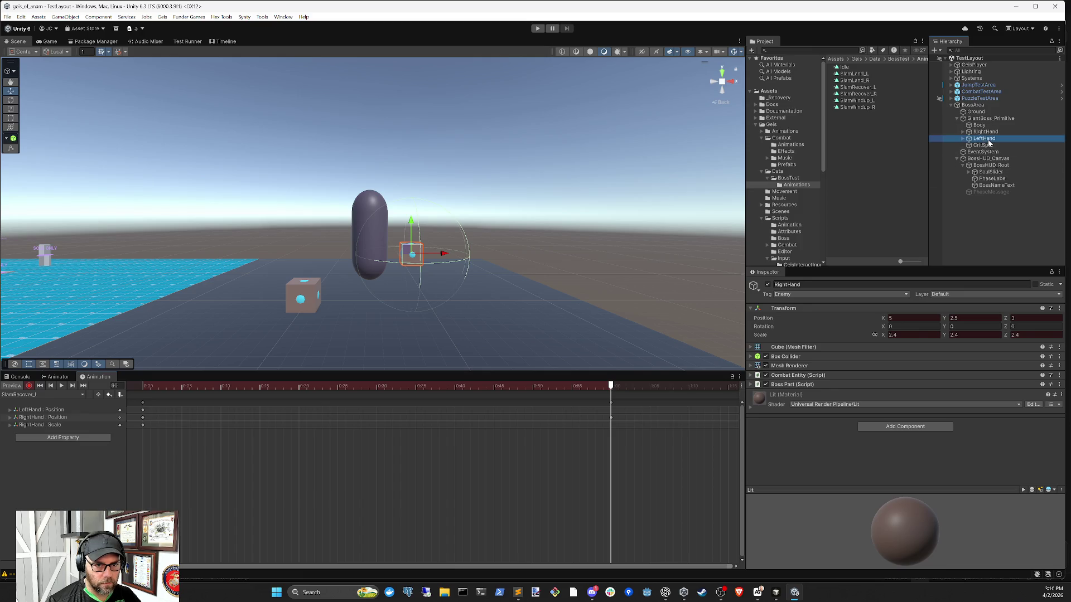
left_click(975, 318)
type("2.5")
key("Tab")
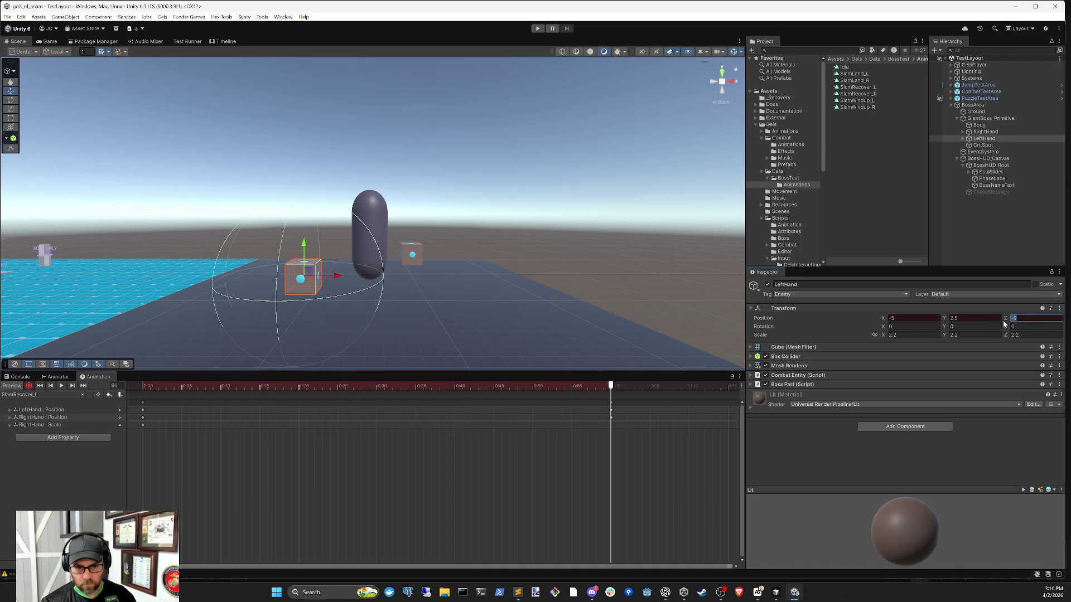
type("3")
mouse_move(234, 385)
left_mouse_down()
mouse_move(136, 386)
mouse_move(449, 358)
mouse_move(610, 361)
mouse_move(203, 361)
mouse_move(609, 366)
left_mouse_up()
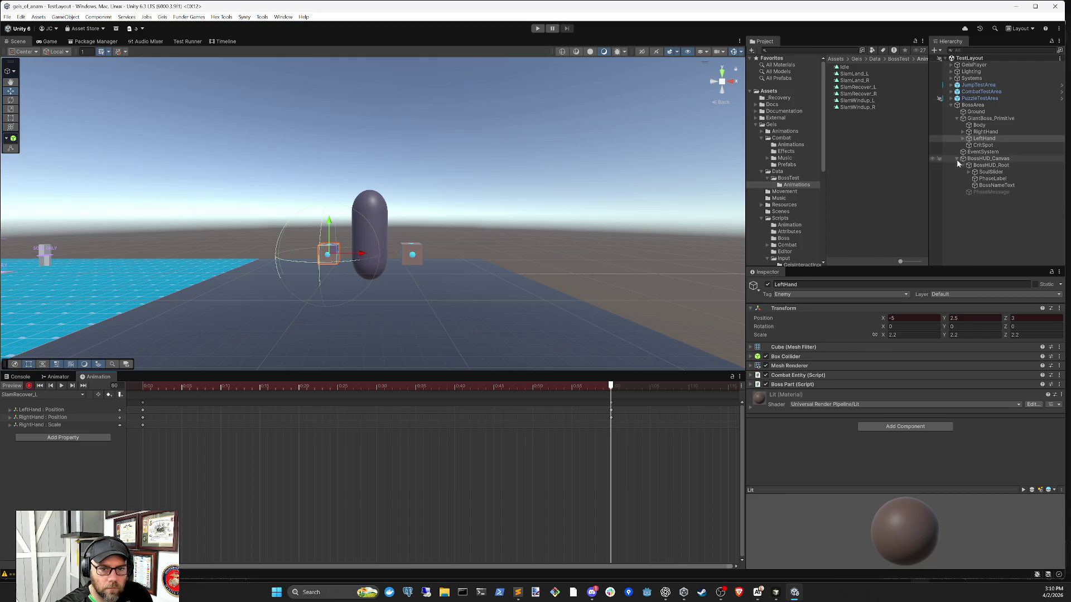
Step: Delete the frame-0 keys and the RightHand Position track, then scrub to check the motion
left_click_drag(138, 416, 139, 417)
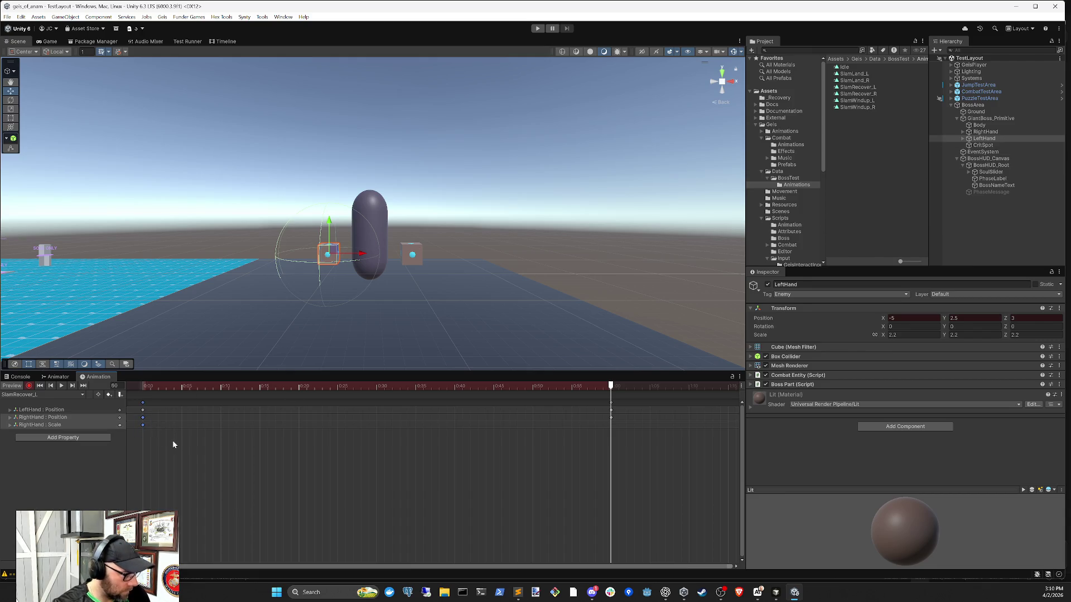
key("Delete")
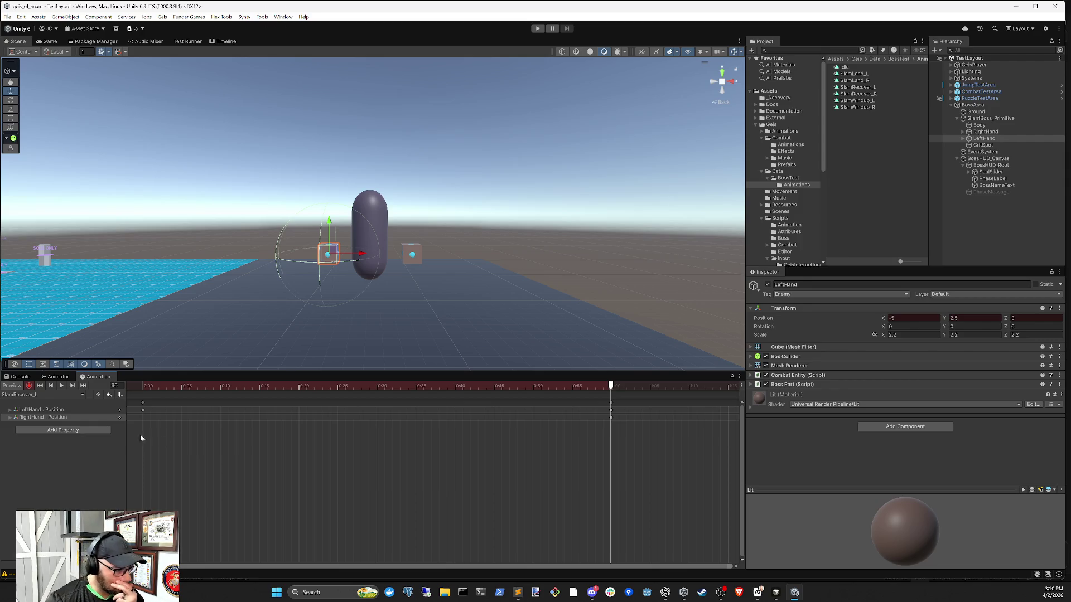
right_click(122, 416)
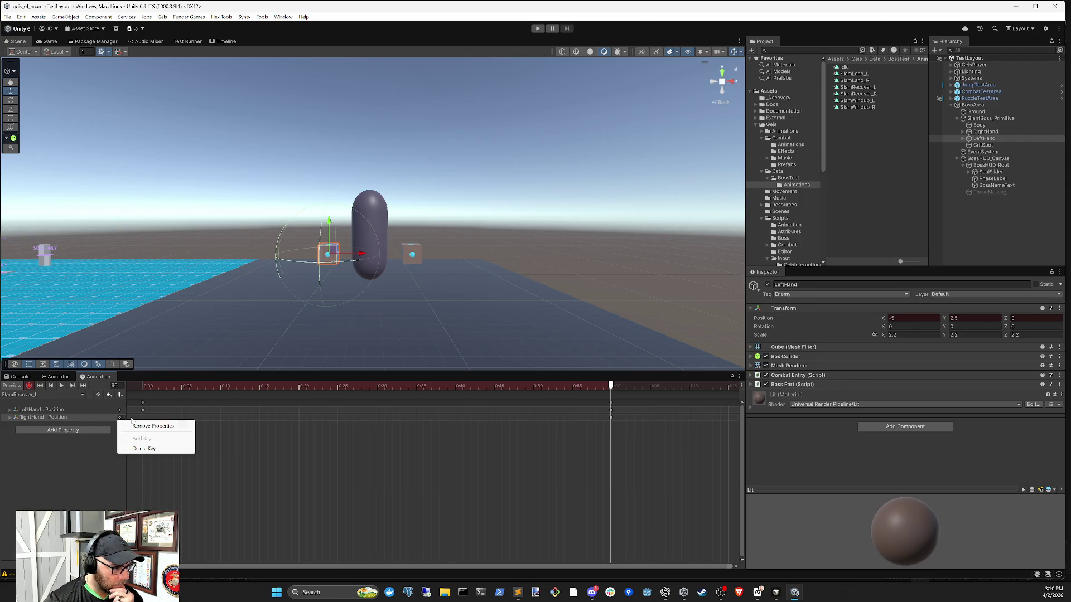
left_click(69, 418)
key("Delete")
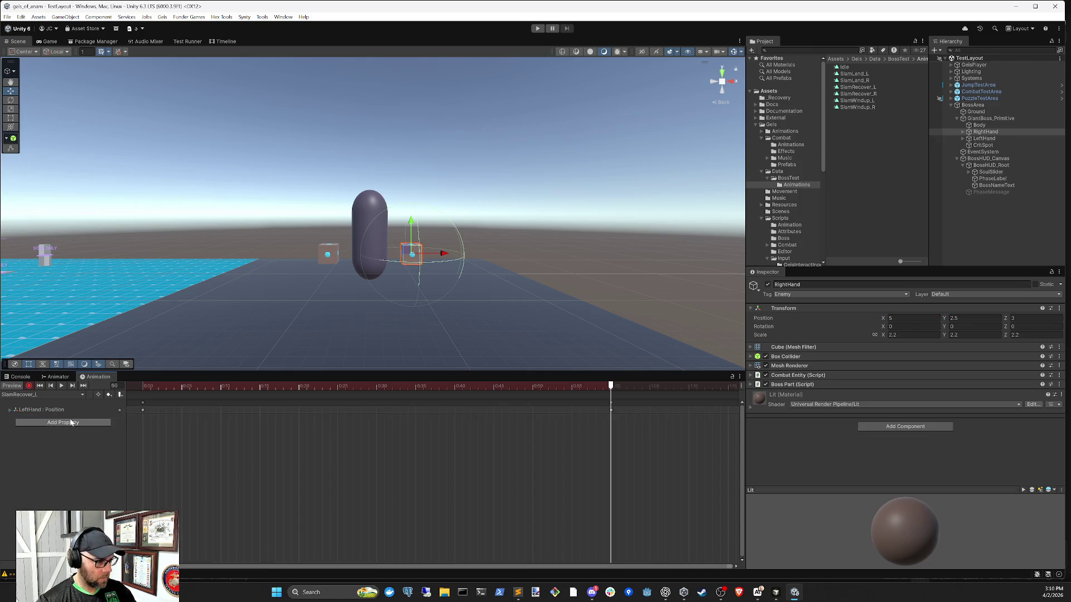
mouse_move(169, 392)
left_mouse_down()
mouse_move(132, 391)
mouse_move(612, 392)
left_mouse_up()
left_click(42, 394)
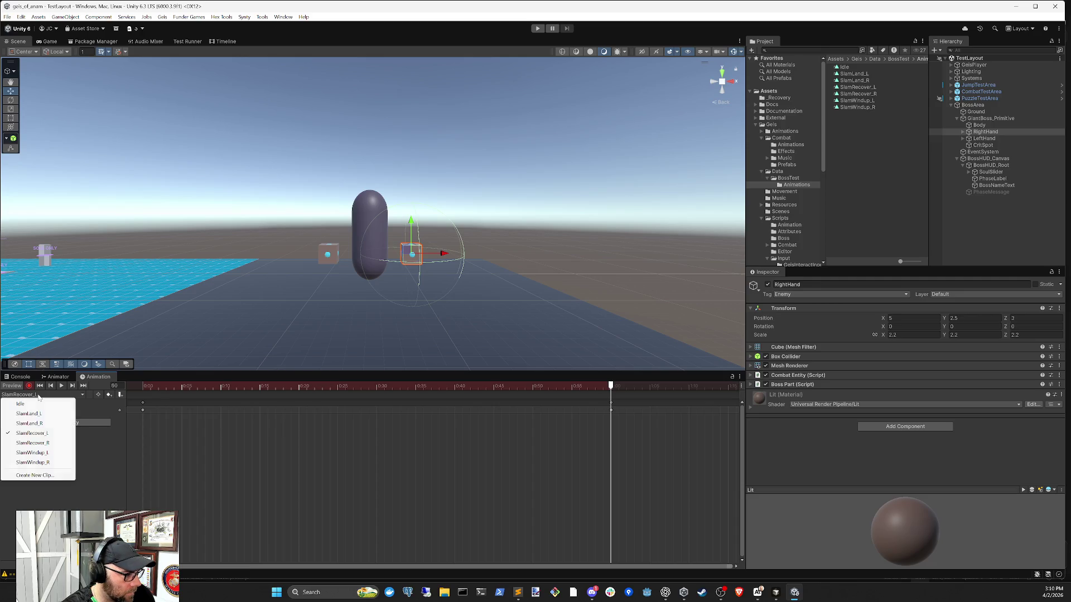
Step: Play SlamRecover_R, turn off recording, and play SlamWindup_L
left_click(45, 444)
key("space")
left_click(29, 386)
left_click(42, 395)
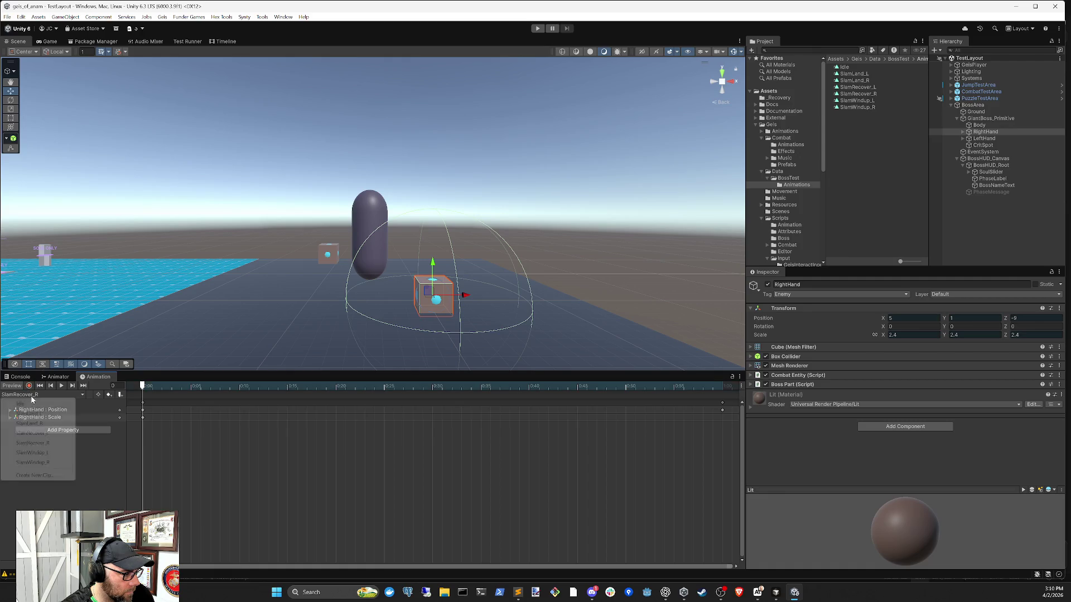
left_click(50, 454)
left_click(61, 386)
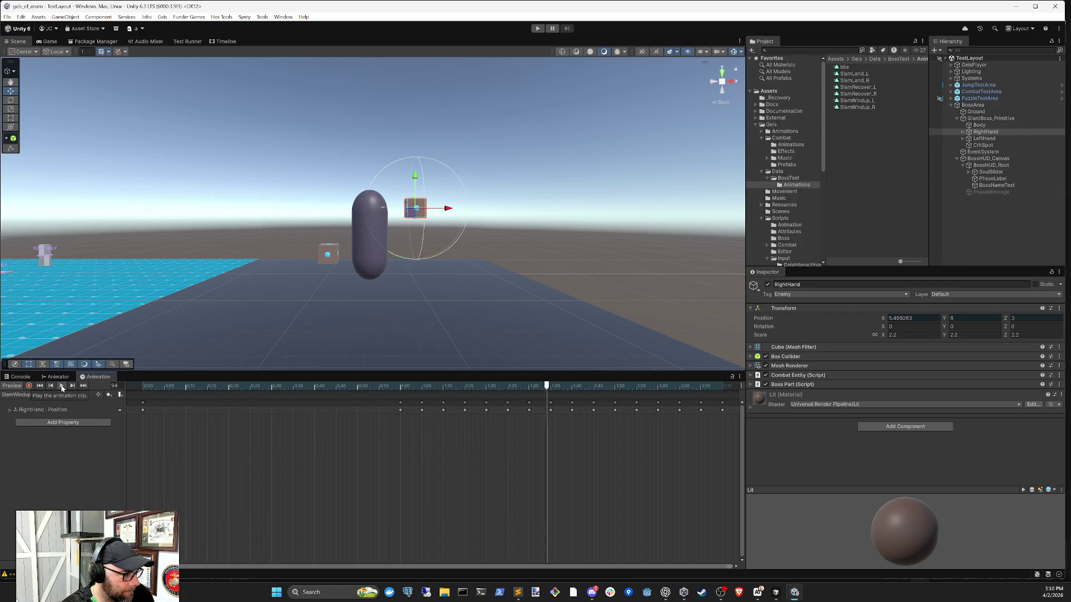
Step: Scrub SlamWindup_R to watch the hand rise, then return to SlamWindup_L
left_click(37, 395)
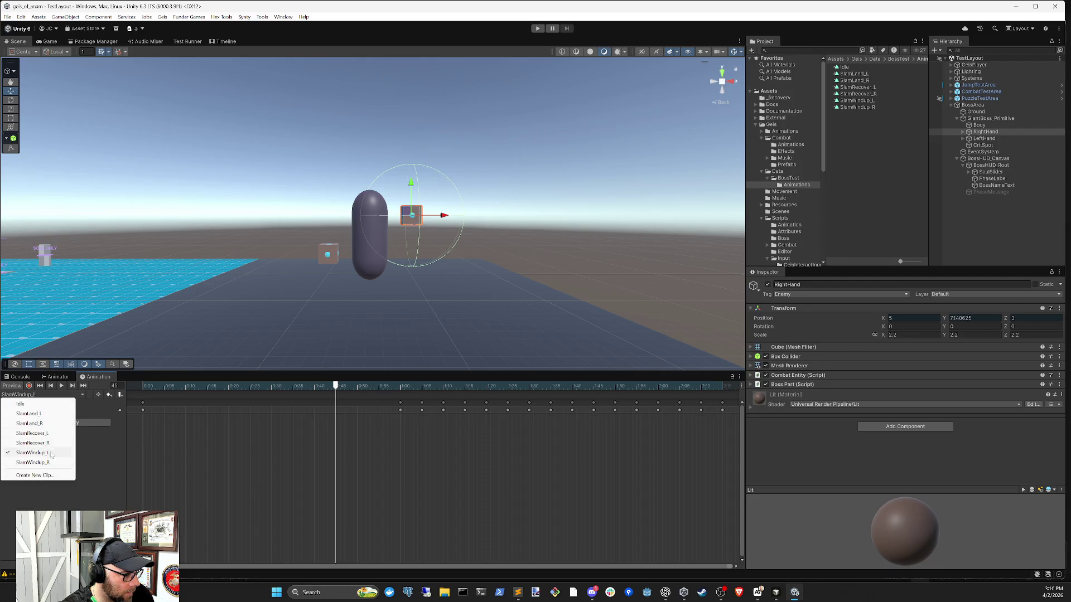
left_click(48, 463)
mouse_move(142, 387)
left_mouse_down()
mouse_move(353, 387)
mouse_move(520, 367)
mouse_move(85, 389)
left_mouse_up()
left_click(62, 396)
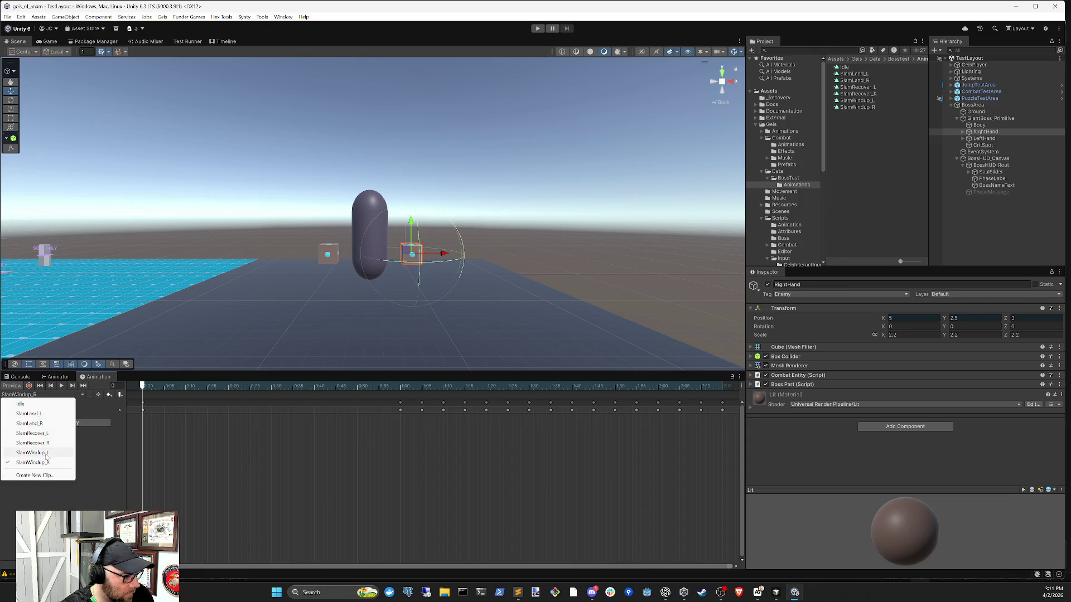
left_click(47, 453)
Step: Select LeftHand, briefly preview the windup, then open the SlamLand_L clip
left_click(984, 138)
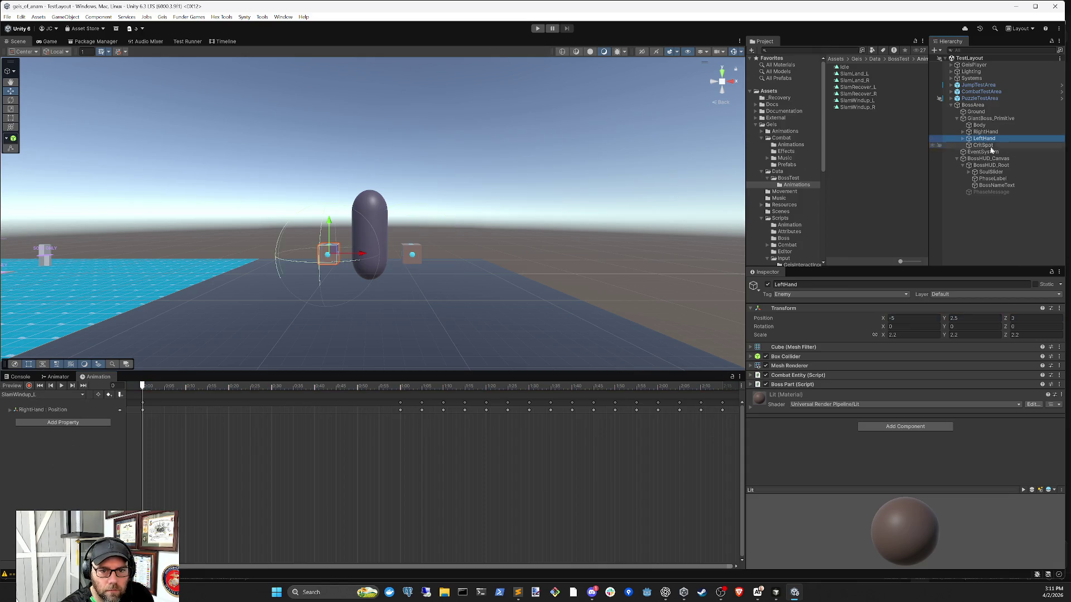
left_click(62, 385)
left_click(61, 385)
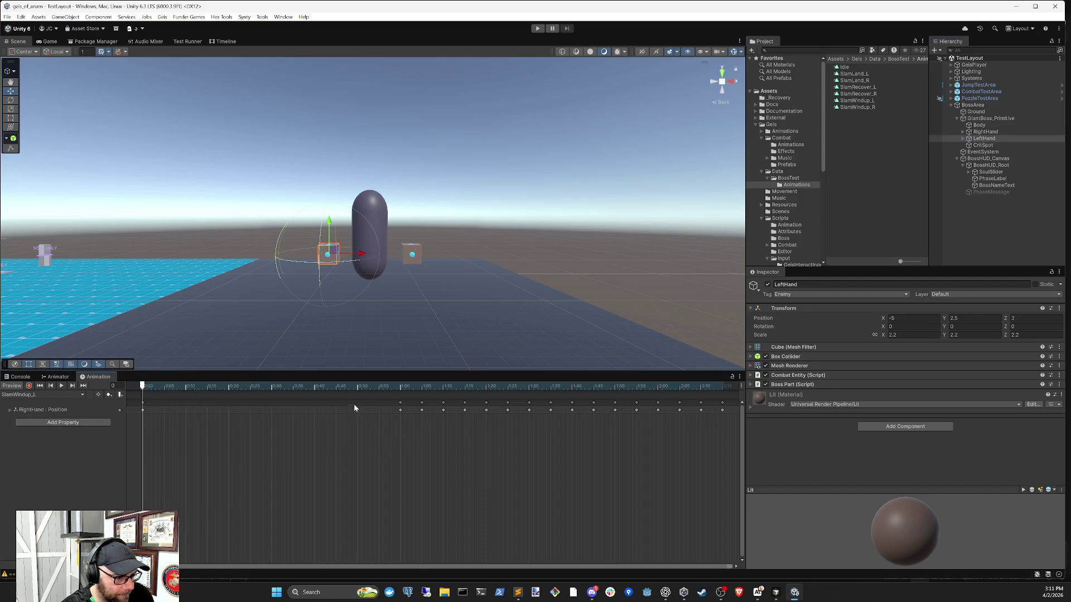
scroll(277, 412, "down", 5)
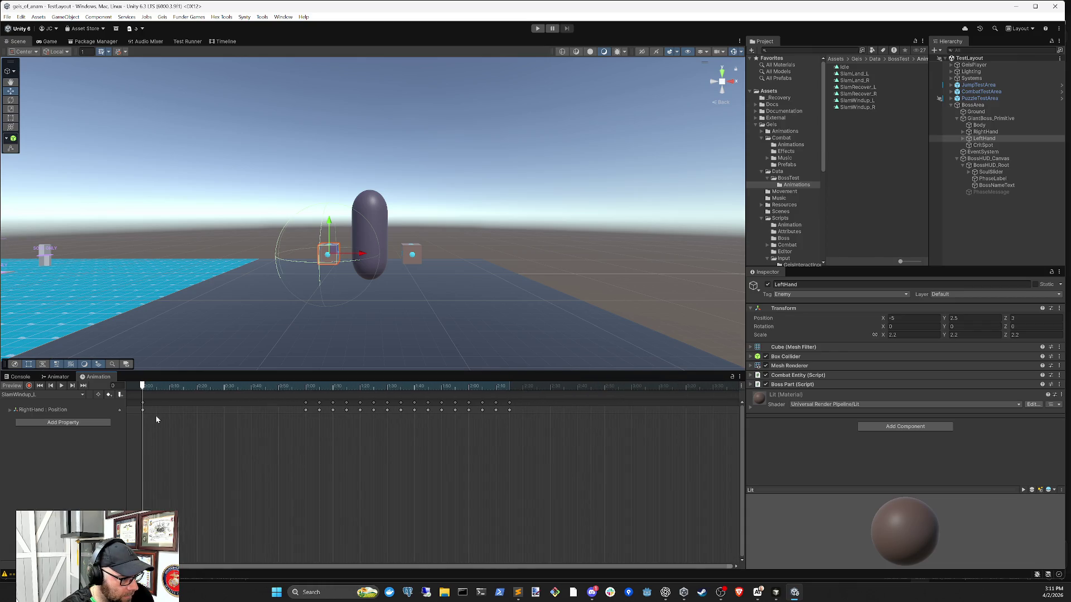
left_click(31, 393)
left_click(33, 412)
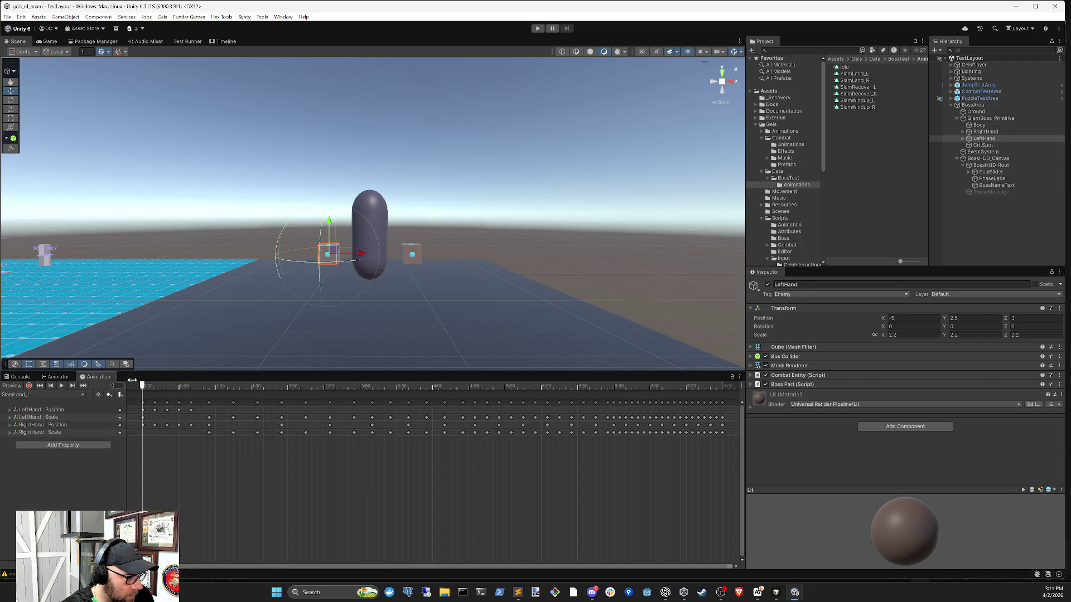
Step: Scrub SlamLand_L and SlamLand_R to compare the slams, then return to SlamLand_L
mouse_move(143, 386)
left_mouse_down()
mouse_move(266, 395)
mouse_move(76, 396)
left_mouse_up()
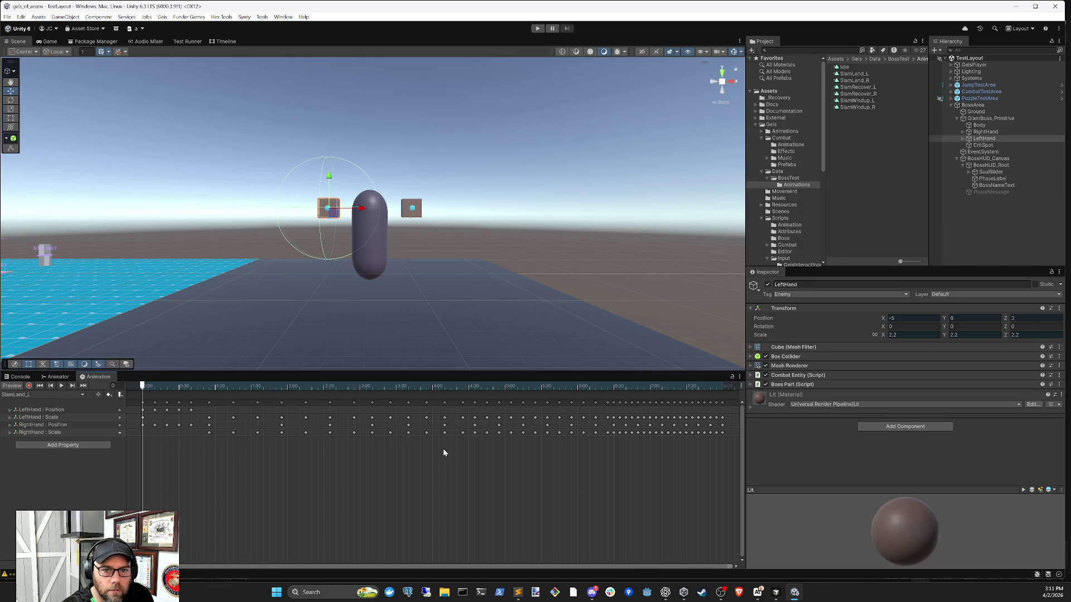
left_click(12, 394)
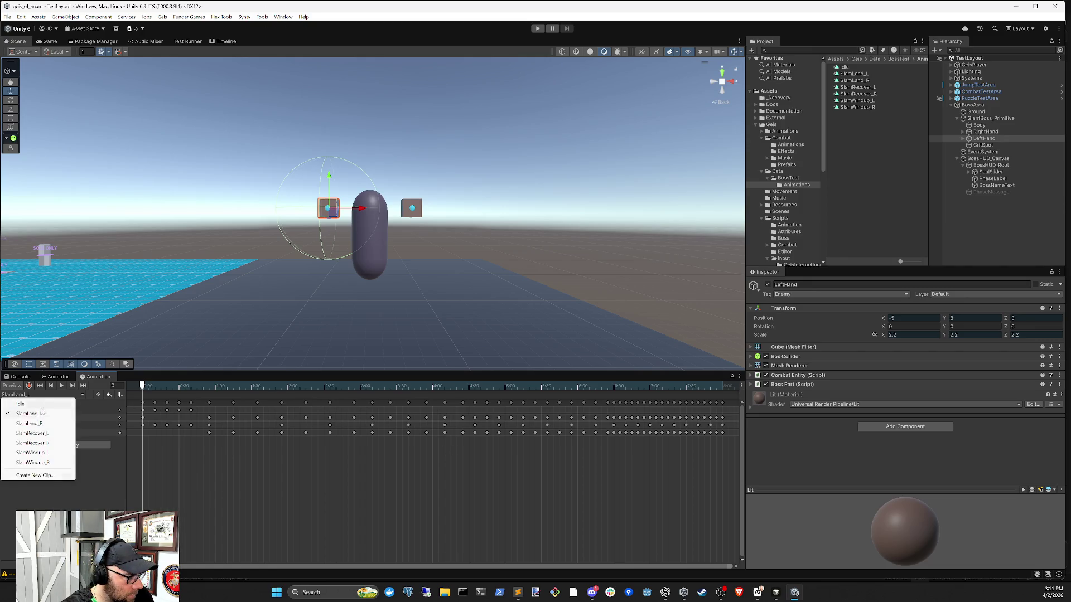
left_click(48, 423)
mouse_move(143, 385)
left_mouse_down()
mouse_move(378, 390)
mouse_move(271, 398)
left_mouse_up()
left_click(13, 395)
left_click(36, 417)
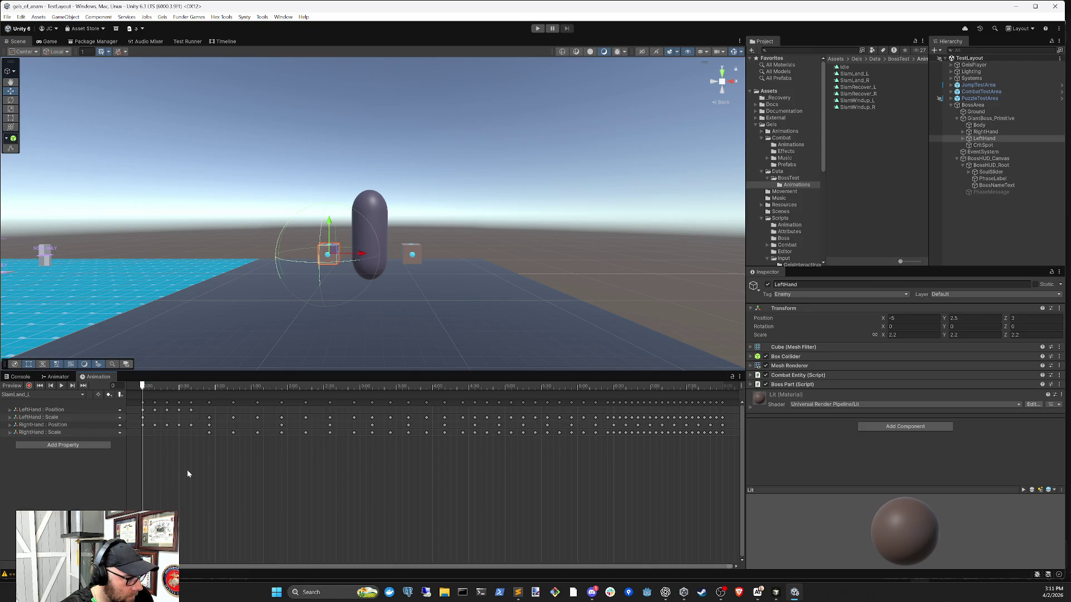
Step: Delete the RightHand keyframe tracks from SlamLand_L and play the clip to check the left hand
mouse_move(730, 440)
left_mouse_down()
mouse_move(262, 448)
mouse_move(141, 432)
left_mouse_up()
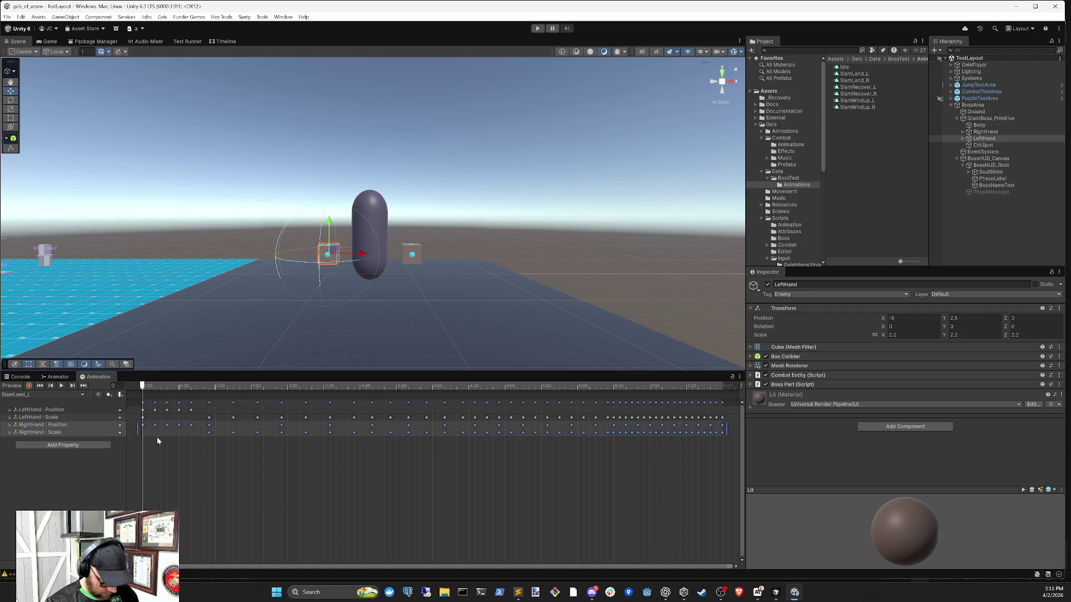
key("Delete")
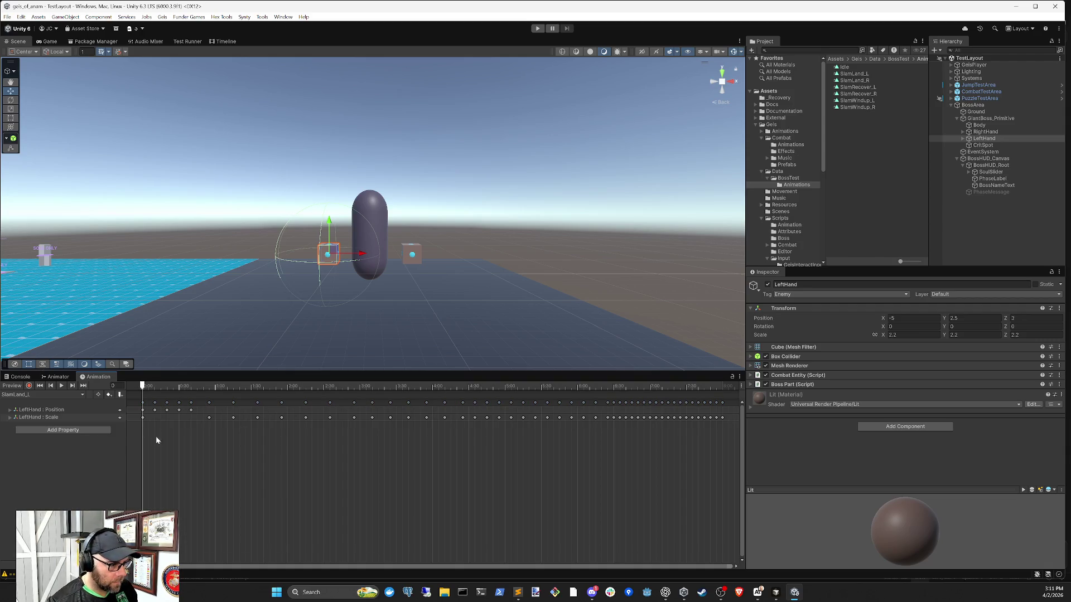
left_click_drag(149, 386, 304, 385)
left_click(40, 386)
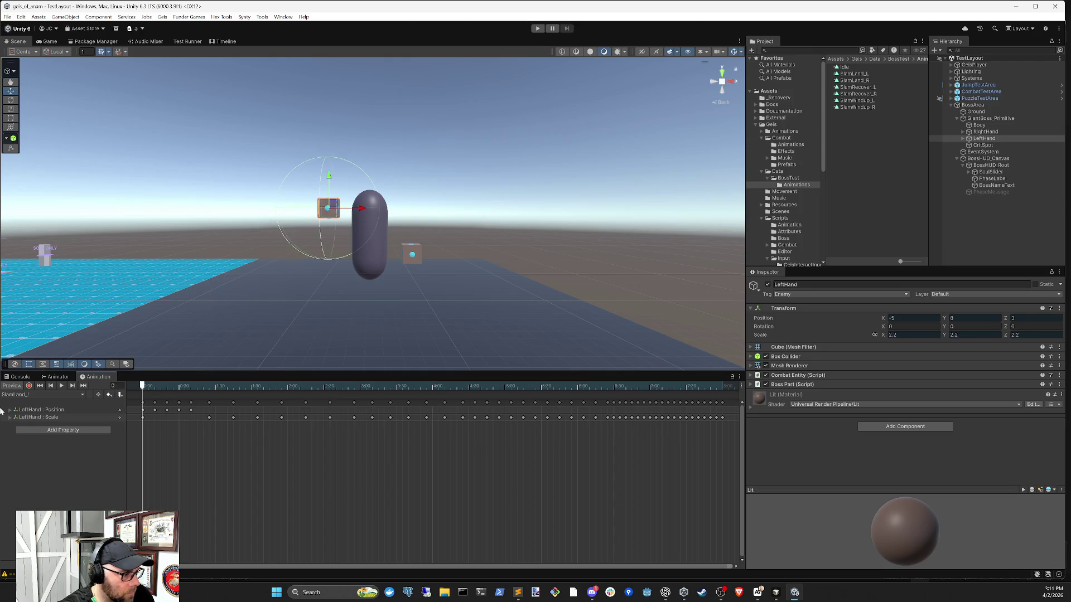
key("space")
Step: Replay the SlamLand_R and SlamLand_L clips alternately to compare them
left_click(48, 396)
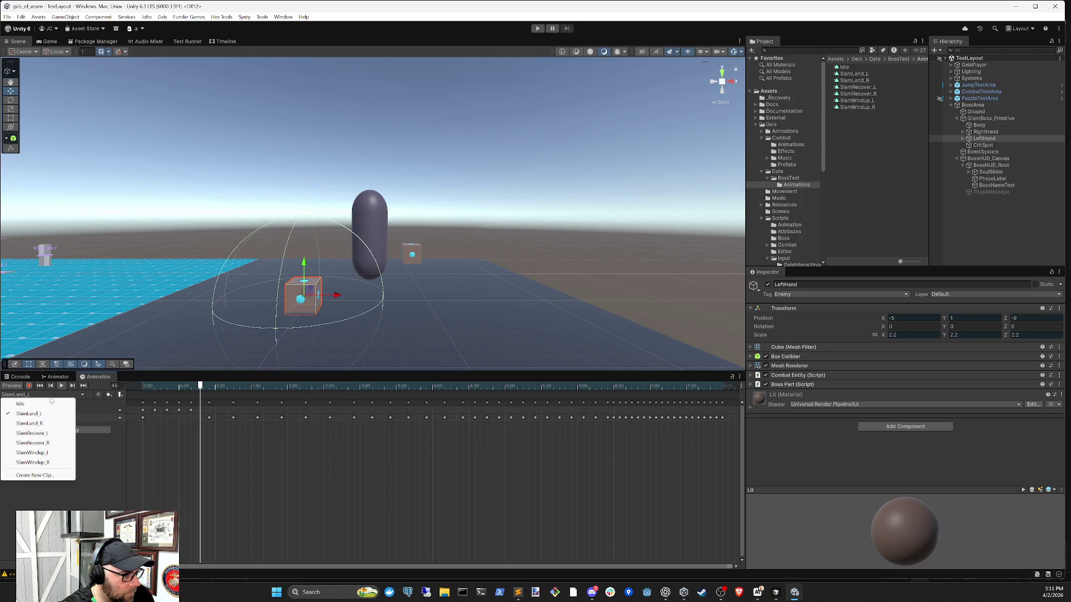
left_click(55, 422)
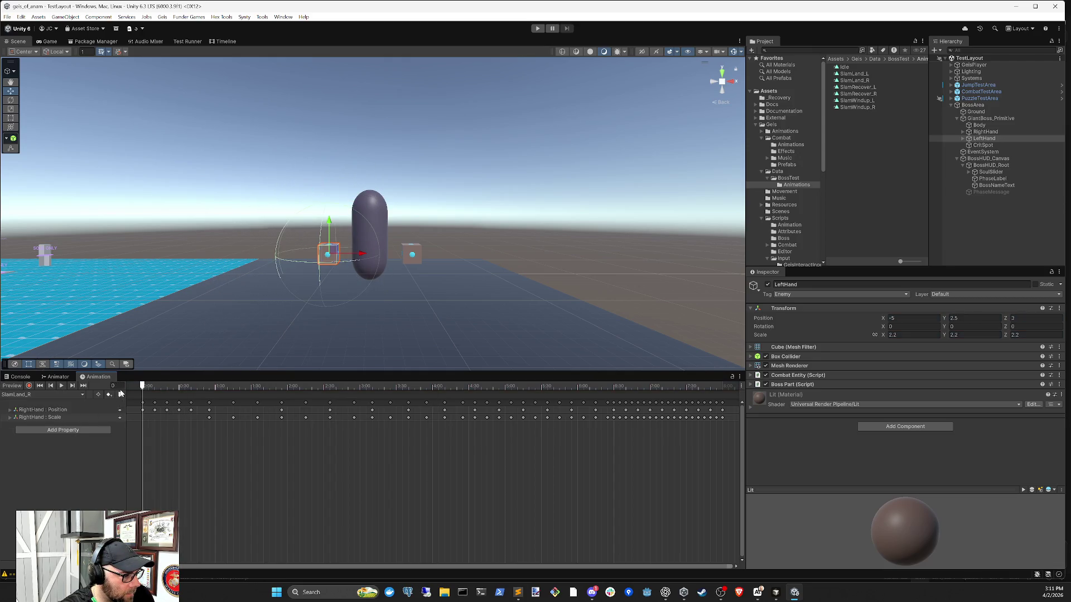
left_click(62, 385)
left_click(42, 396)
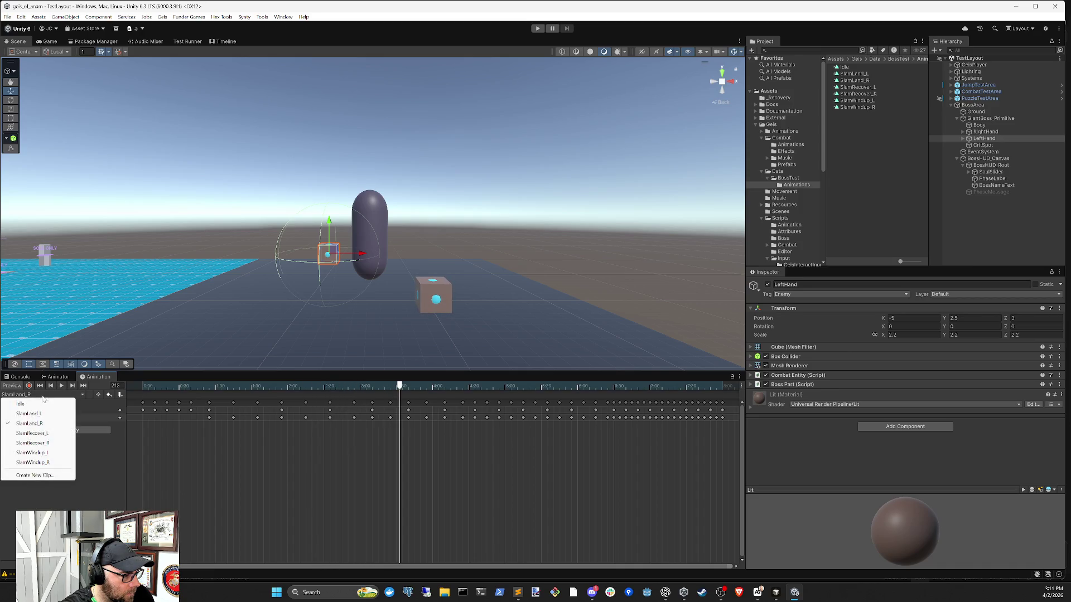
left_click(31, 414)
left_click(32, 394)
left_click(31, 423)
left_click(62, 385)
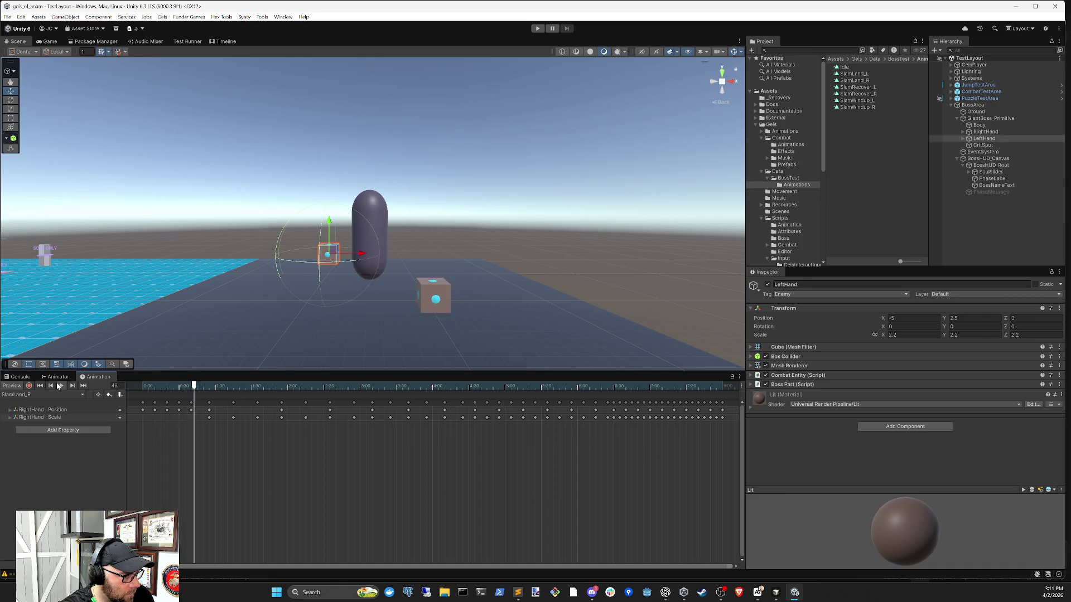
left_click(34, 394)
left_click(30, 414)
left_click(61, 385)
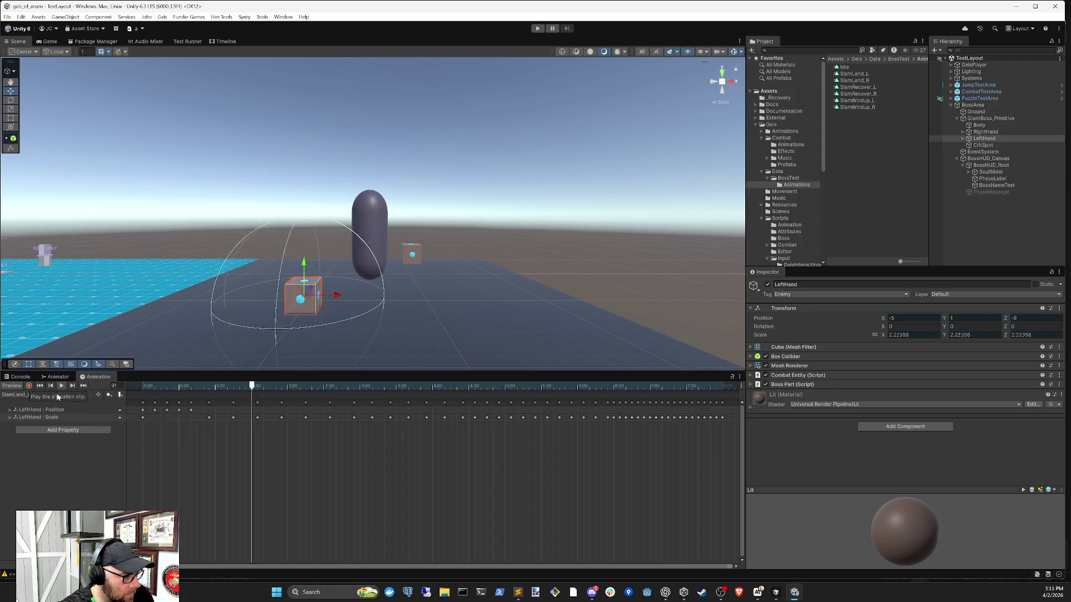
Step: Switch to the SlamRecover_L clip and play it
left_click(37, 395)
left_click(44, 434)
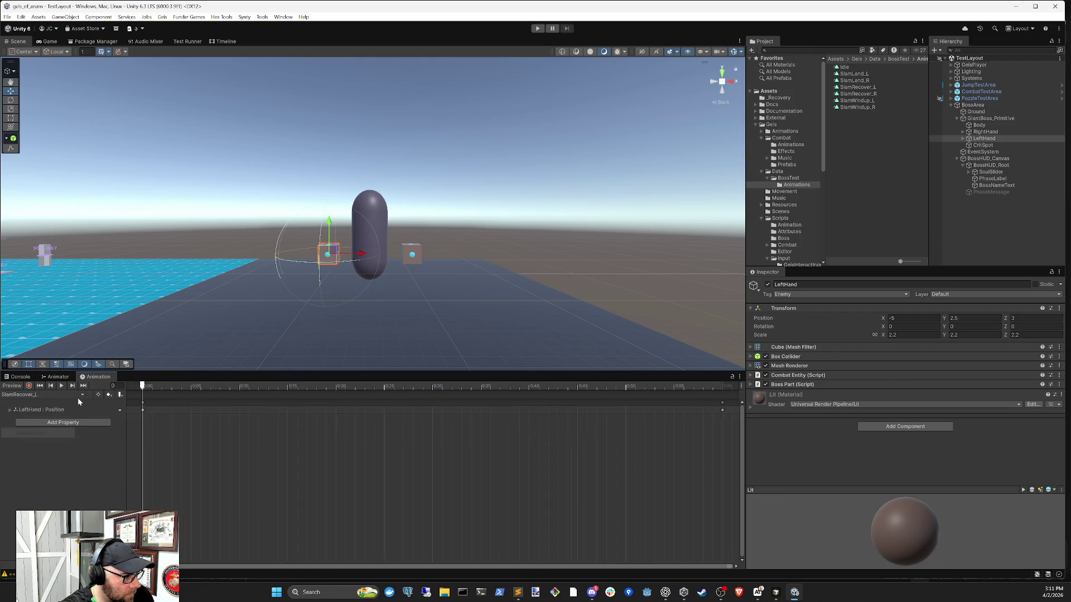
left_click(62, 386)
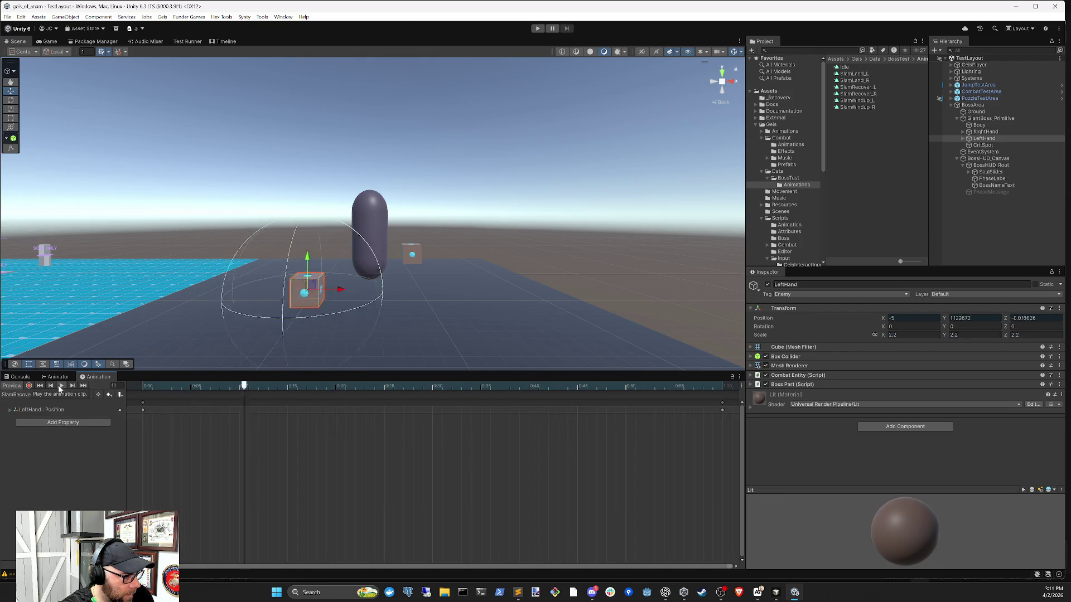
Step: Play the SlamRecover_R clip preview, then stop it
left_click(49, 395)
left_click(47, 444)
left_click(62, 386)
left_click(62, 387)
Step: Switch to SlamWindup_L and play its preview
left_click(22, 395)
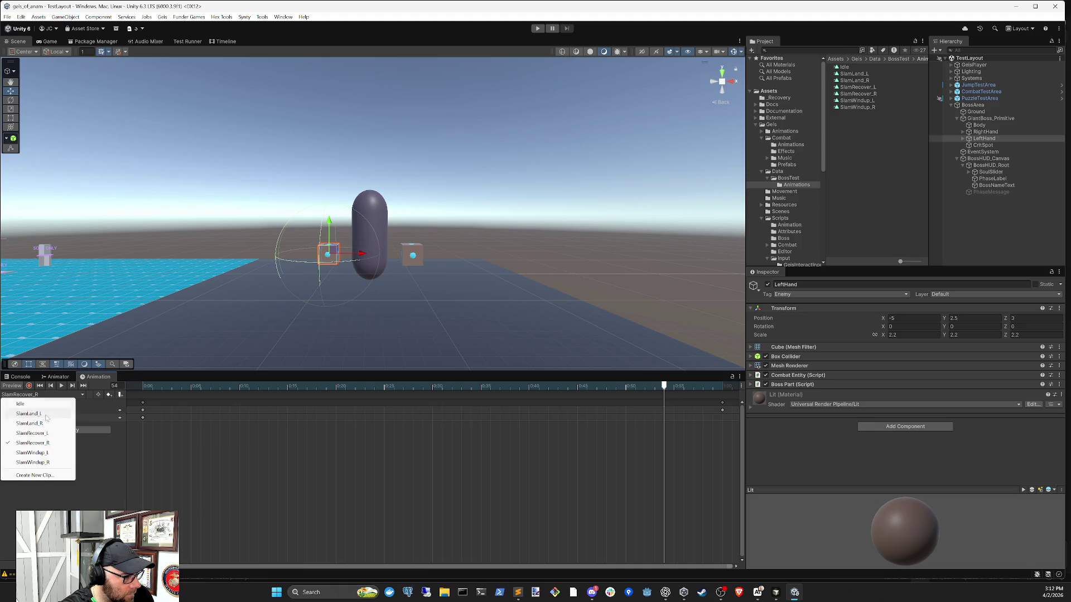
left_click(47, 453)
left_click(61, 385)
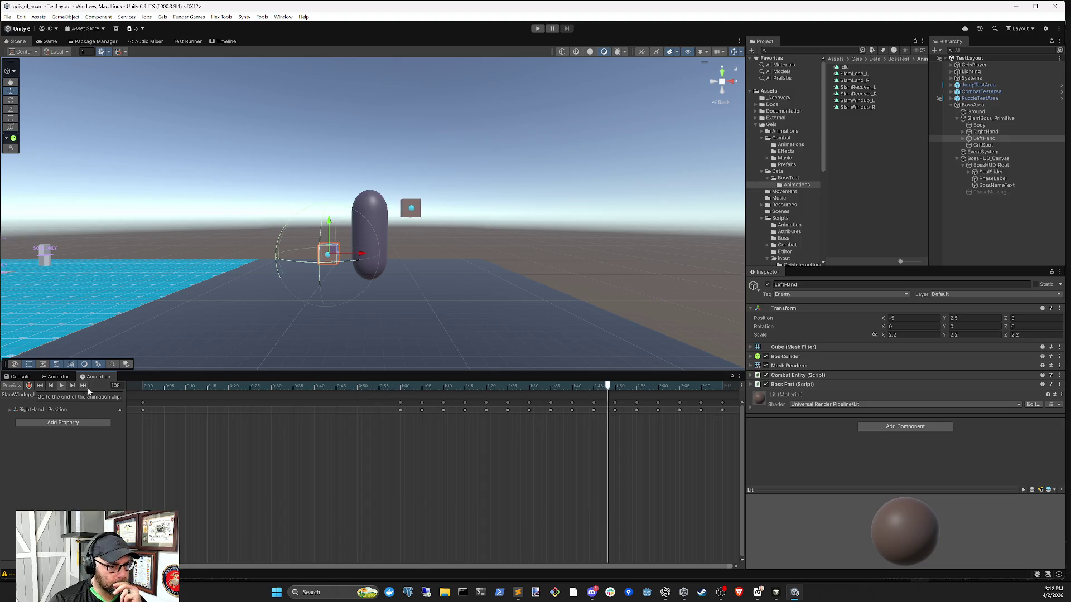
scroll(129, 436, "down", 1)
scroll(348, 483, "down", 2)
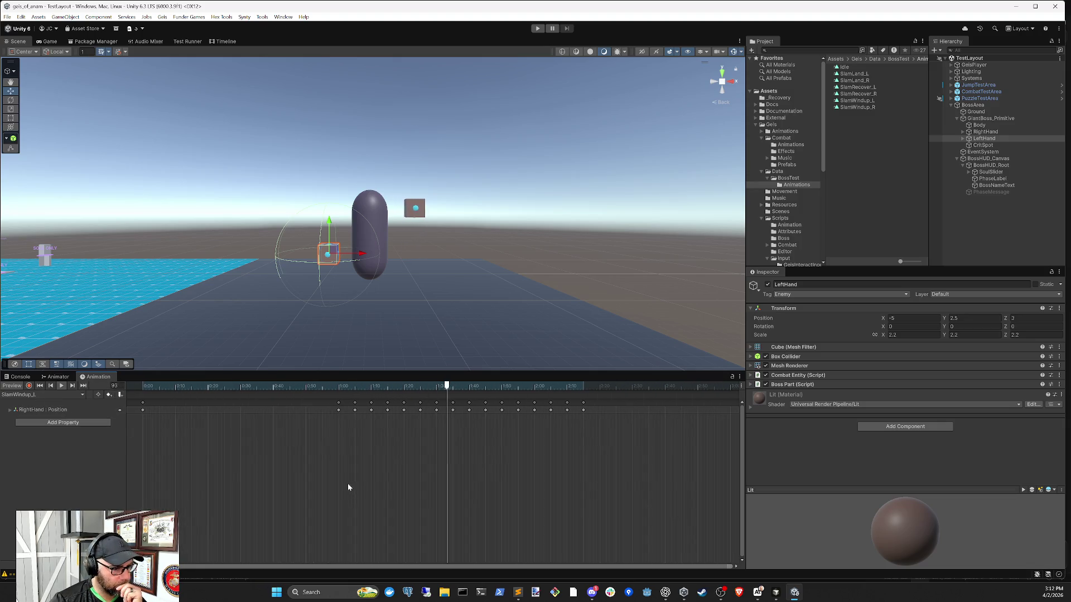
Step: Switch to SlamWindup_R and play its preview
left_click(41, 395)
left_click(33, 469)
left_click(62, 386)
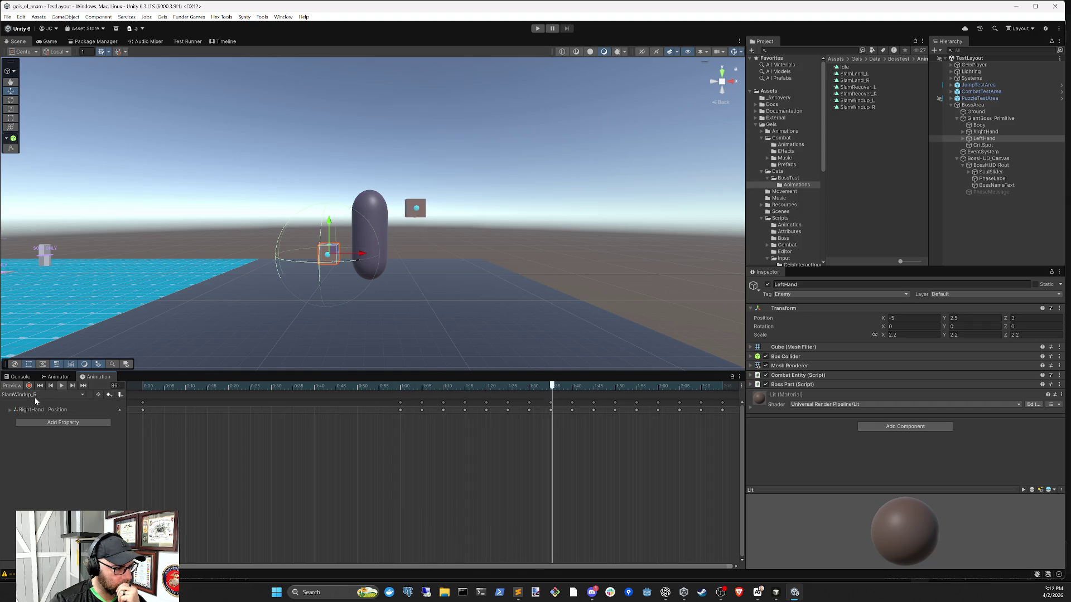
left_click(59, 395)
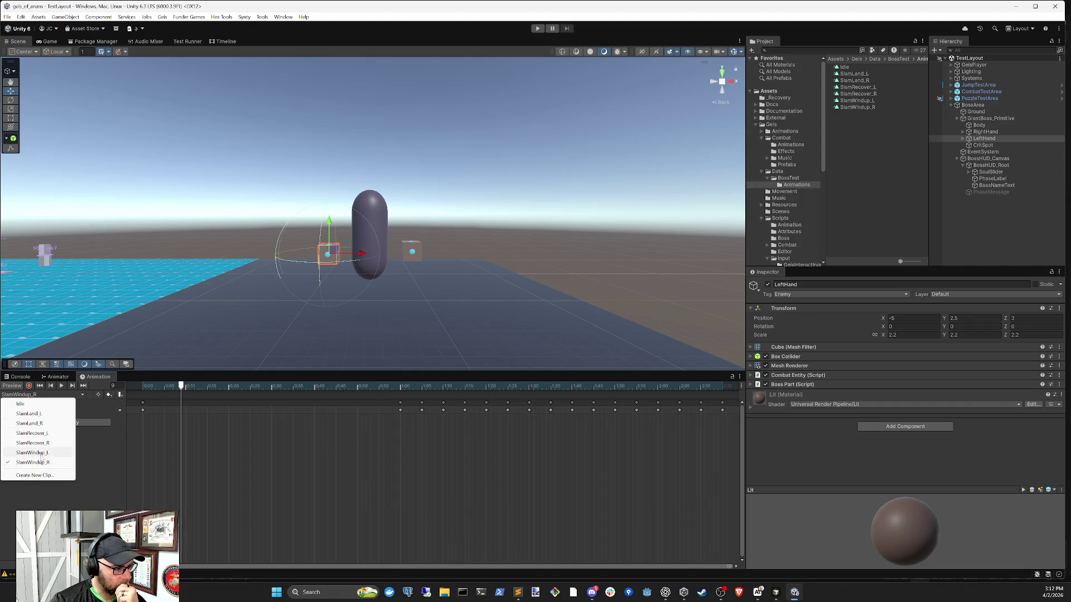
Step: Reopen SlamWindup_L, select RightHand and start recording at frame 40
left_click(41, 454)
left_click(981, 132)
left_click(29, 386)
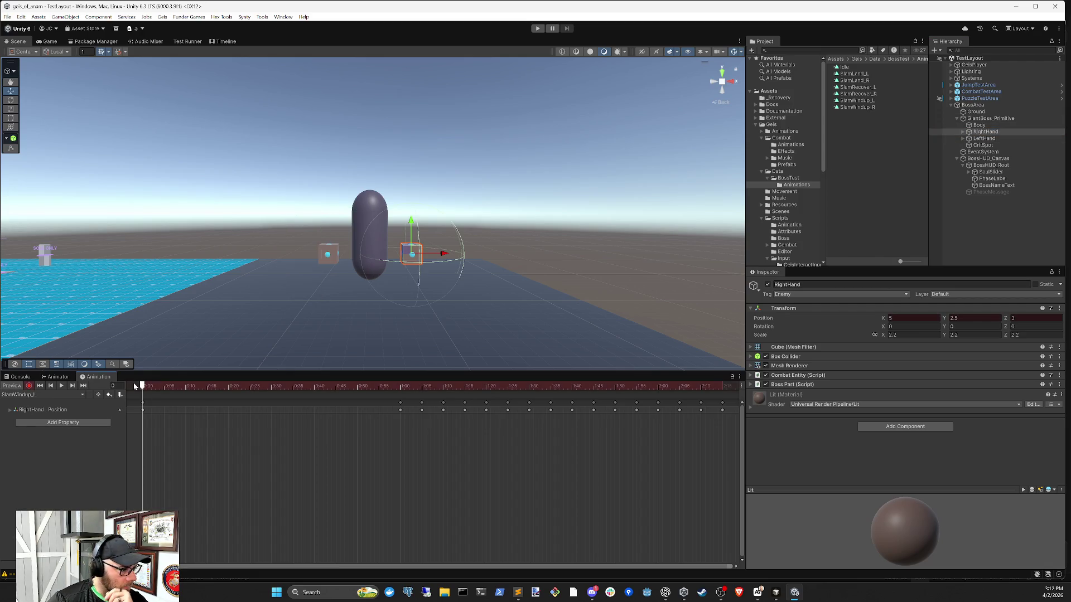
left_click_drag(144, 386, 402, 388)
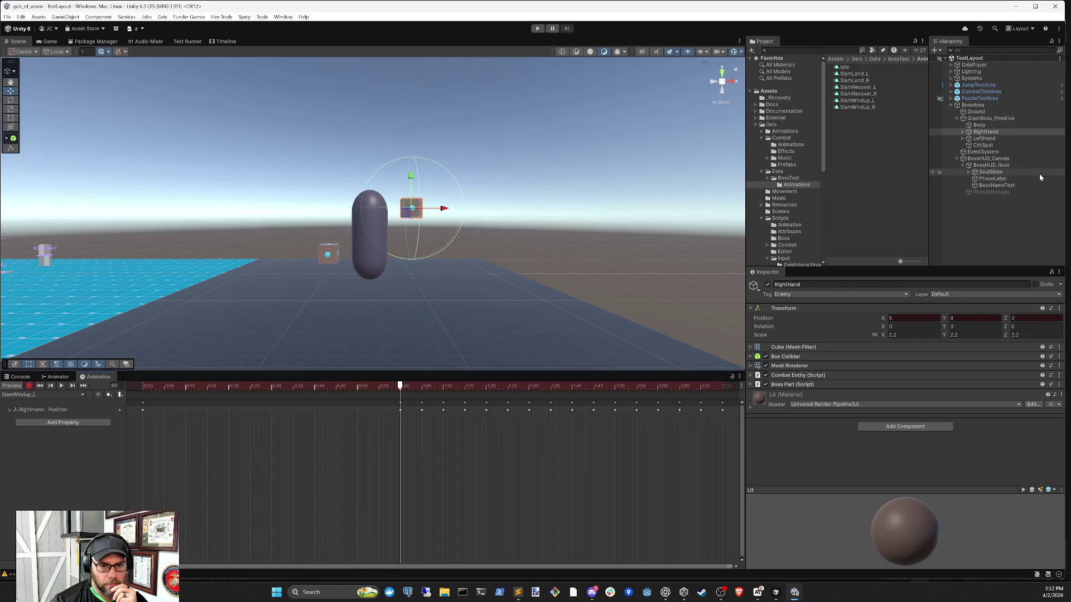
Step: Set the LeftHand Position Y to 8, then move the playhead to frame 65
left_click(999, 139)
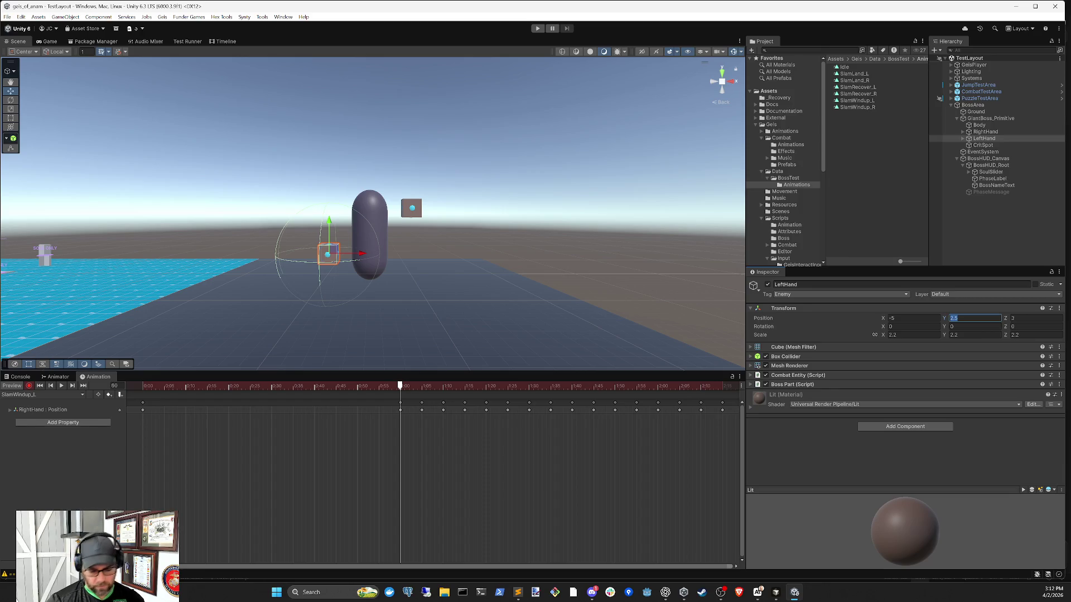
type("8")
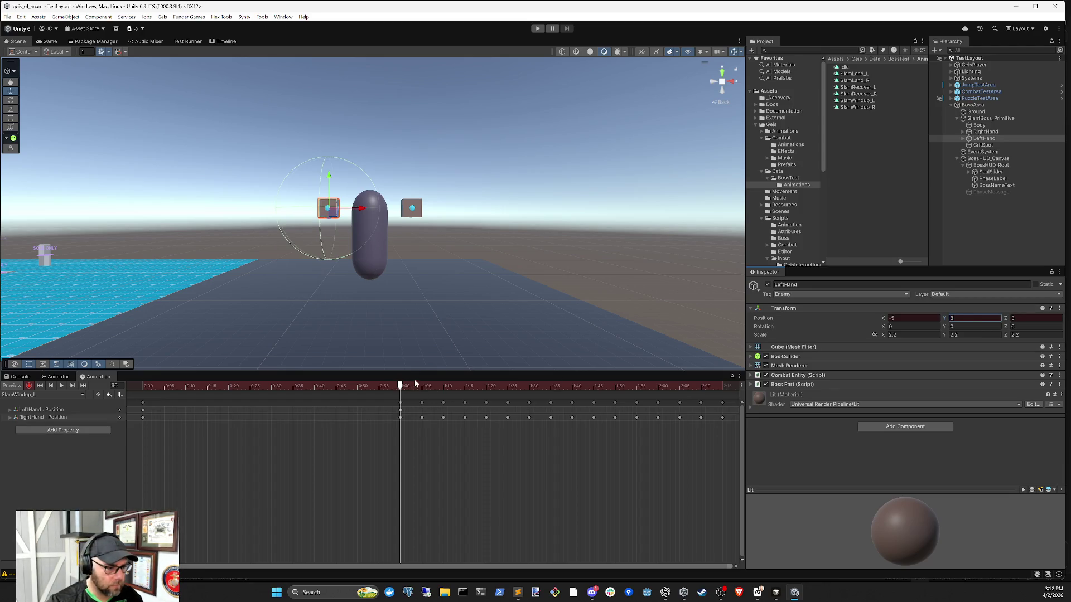
left_click(423, 386)
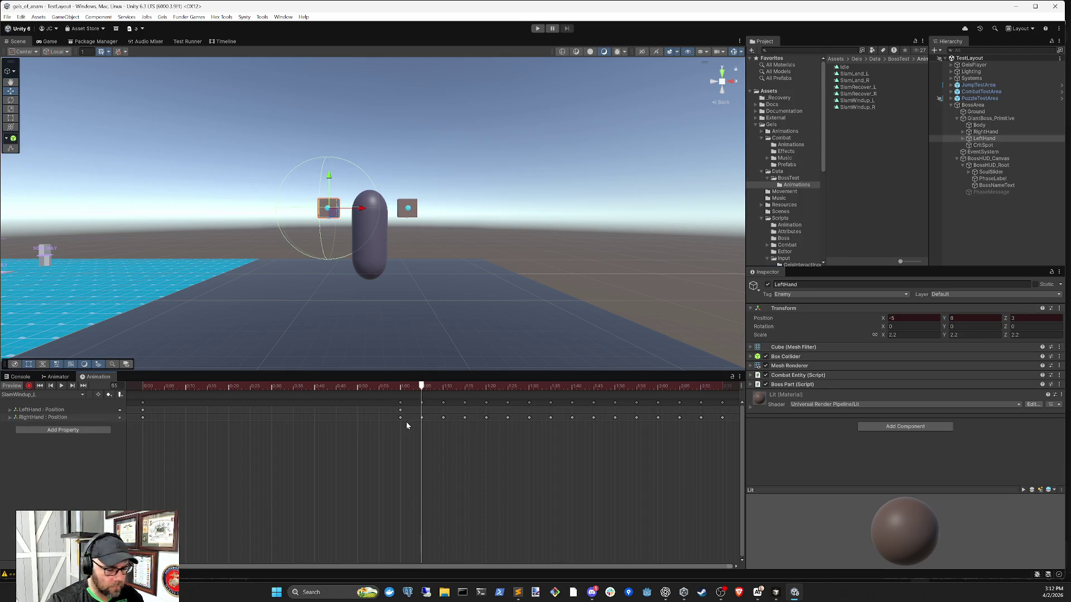
mouse_move(424, 390)
left_mouse_down()
mouse_move(389, 395)
mouse_move(435, 396)
mouse_move(373, 398)
mouse_move(449, 404)
mouse_move(413, 406)
left_mouse_up()
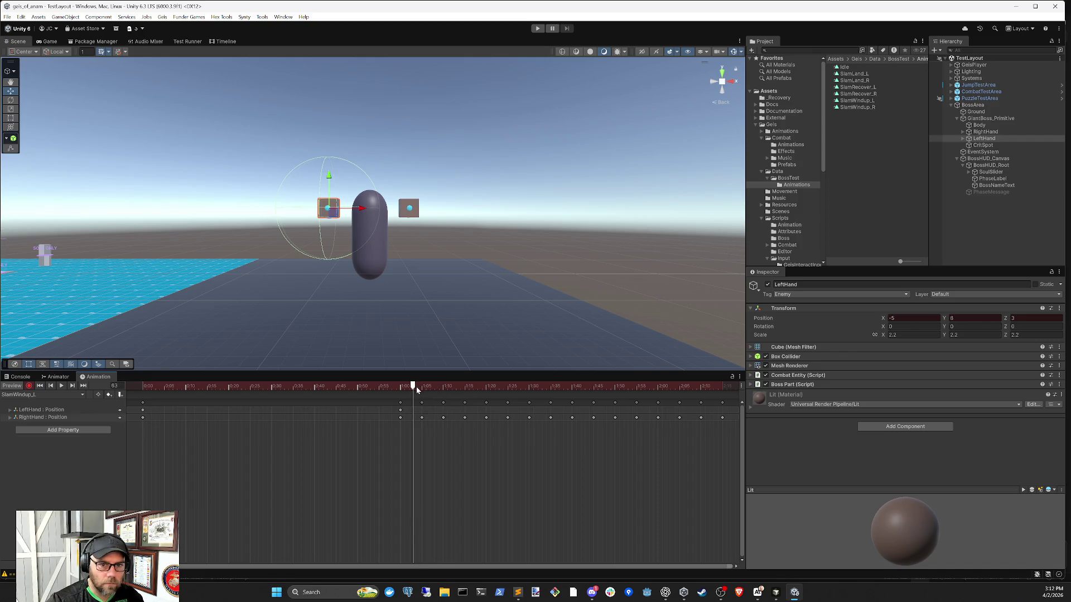
Step: Compare the right hand's motion over frames 63–67, then put LeftHand at frame 65
left_click(986, 131)
mouse_move(413, 386)
left_mouse_down()
mouse_move(395, 385)
mouse_move(443, 385)
left_mouse_up()
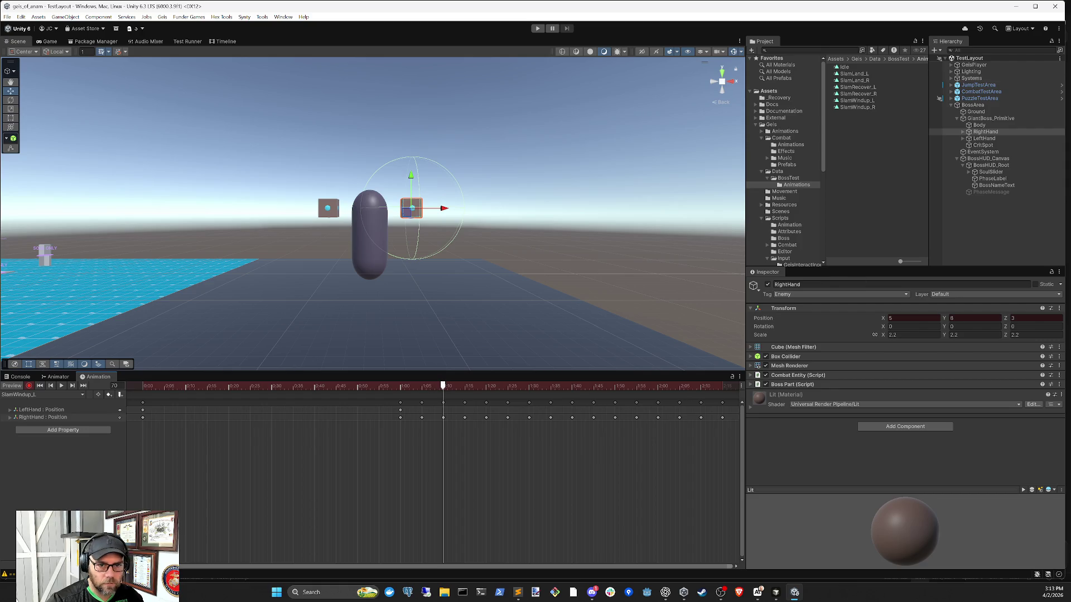
left_click(984, 138)
mouse_move(437, 387)
left_mouse_down()
mouse_move(390, 385)
mouse_move(401, 386)
left_mouse_up()
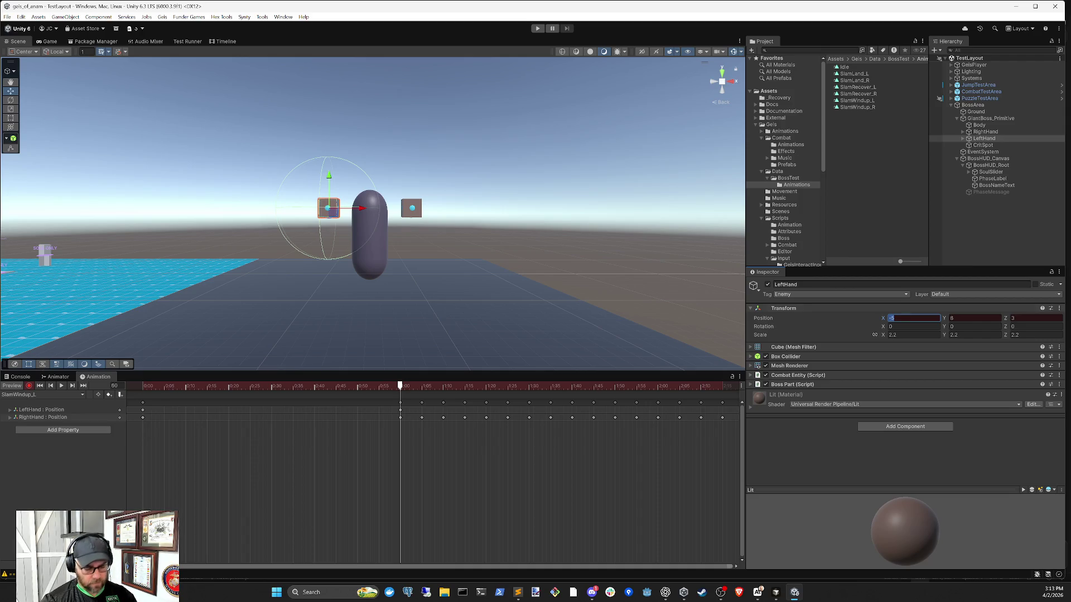
left_click_drag(400, 386, 422, 385)
Step: Key LeftHand Position X at -4.5 on frame 65 and -5 on frame 70
type(".5")
mouse_move(423, 386)
left_mouse_down()
mouse_move(397, 387)
mouse_move(444, 395)
mouse_move(422, 395)
left_mouse_up()
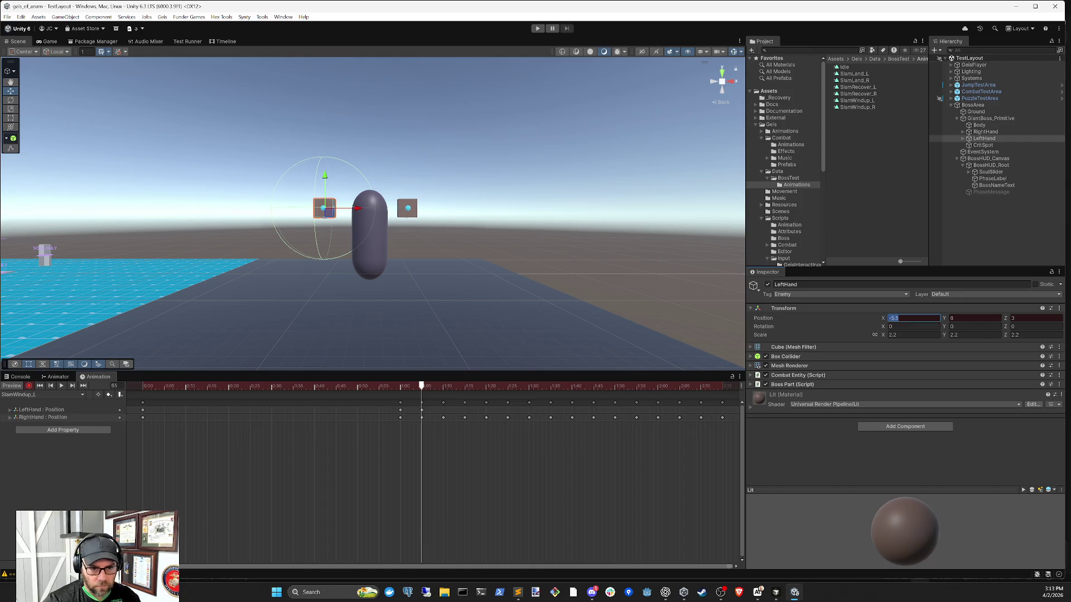
type("-4.5")
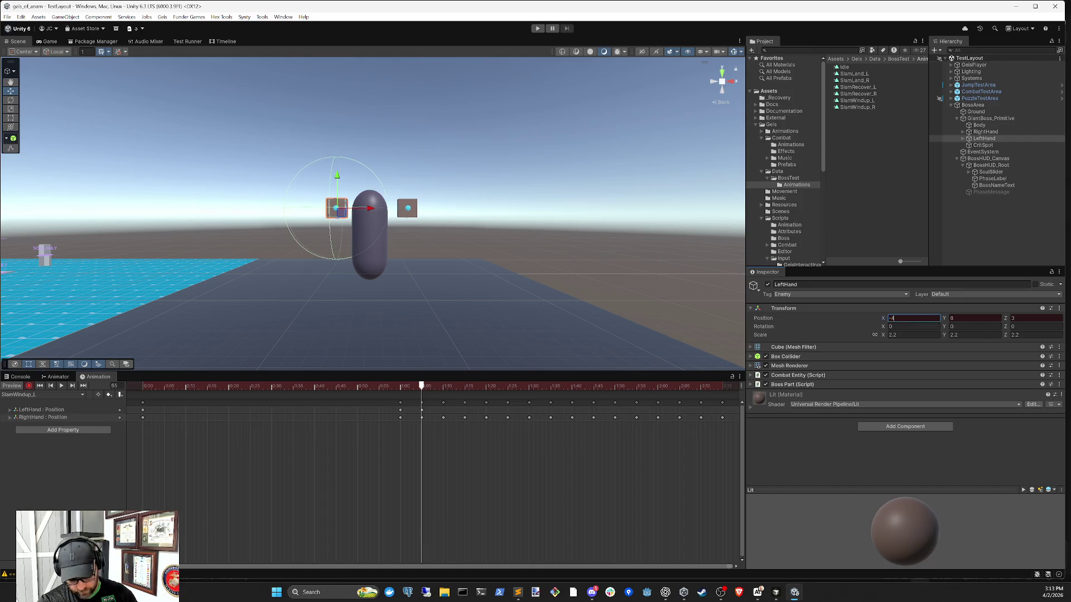
mouse_move(409, 385)
left_mouse_down()
mouse_move(378, 386)
mouse_move(444, 389)
left_mouse_up()
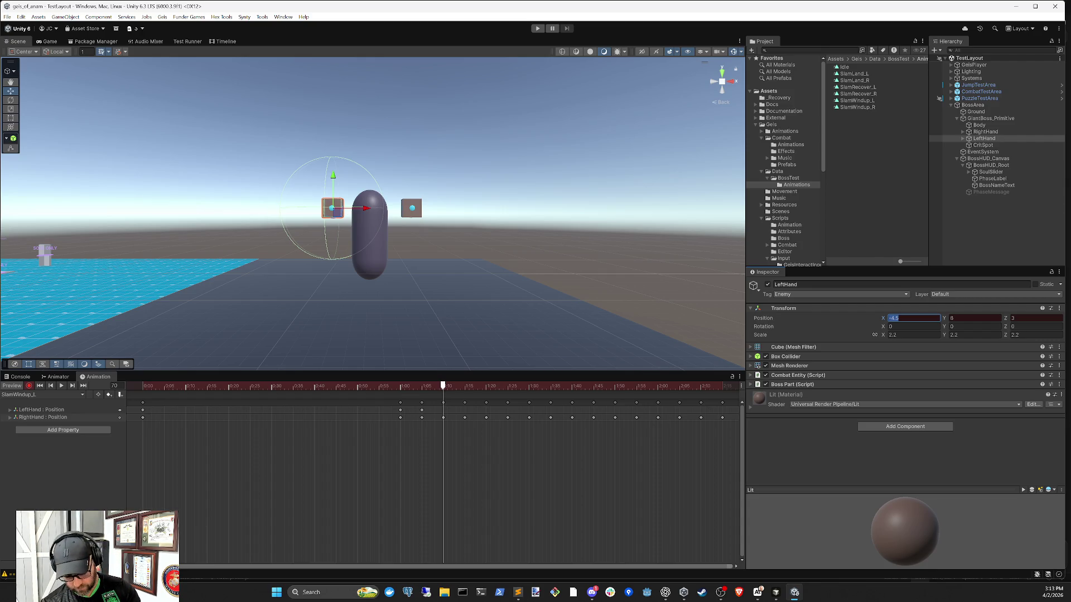
type("5")
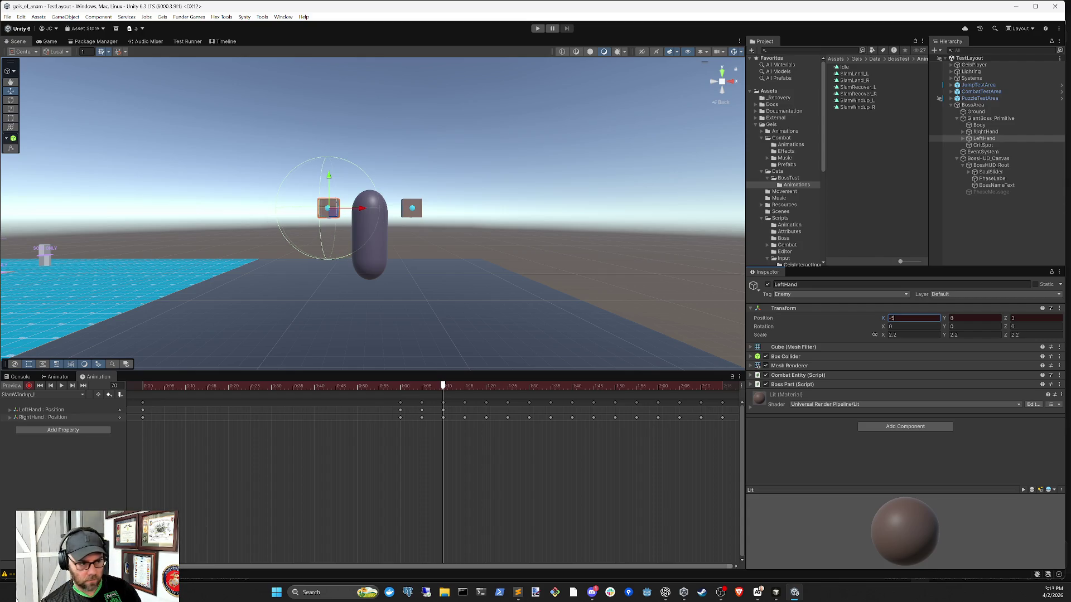
mouse_move(420, 388)
left_mouse_down()
mouse_move(398, 386)
mouse_move(445, 390)
left_mouse_up()
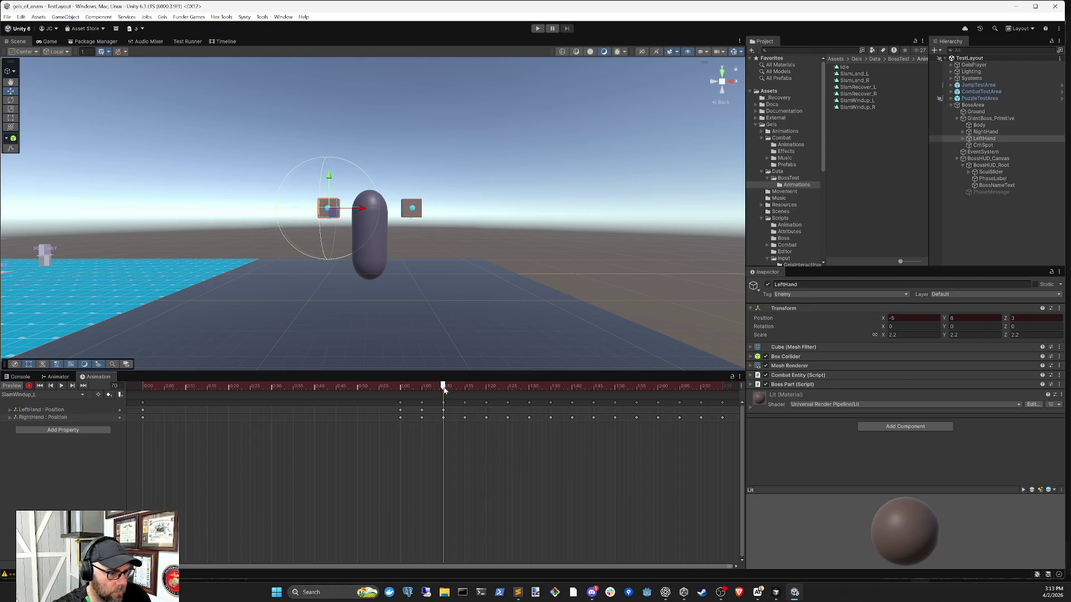
Step: Compare the right hand's values at frame 69, then return LeftHand to frame 65
left_click(985, 132)
left_click_drag(399, 390, 445, 395)
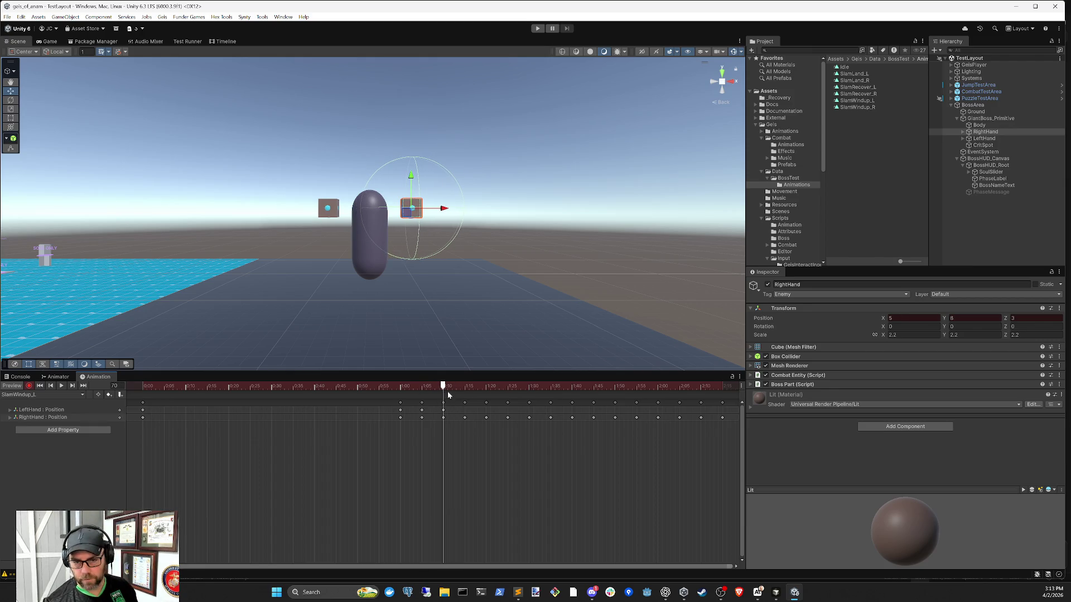
left_click(984, 138)
mouse_move(405, 395)
left_mouse_down()
mouse_move(400, 388)
mouse_move(466, 389)
left_mouse_up()
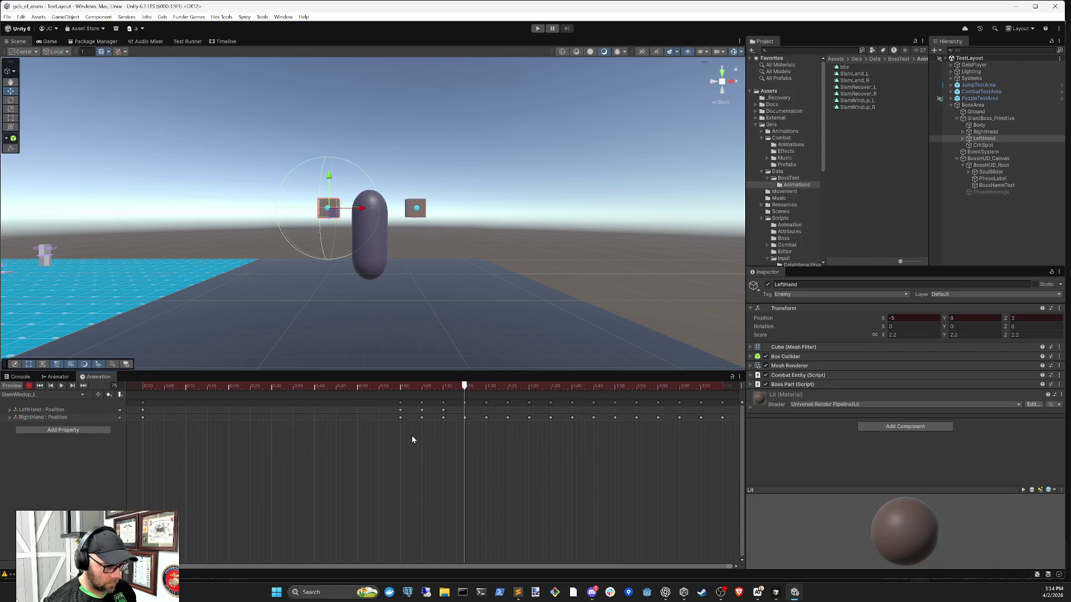
Step: Select the LeftHand keys at 1:05 and 1:10 and paste a copy at frame 75
scroll(597, 437, "down", 1)
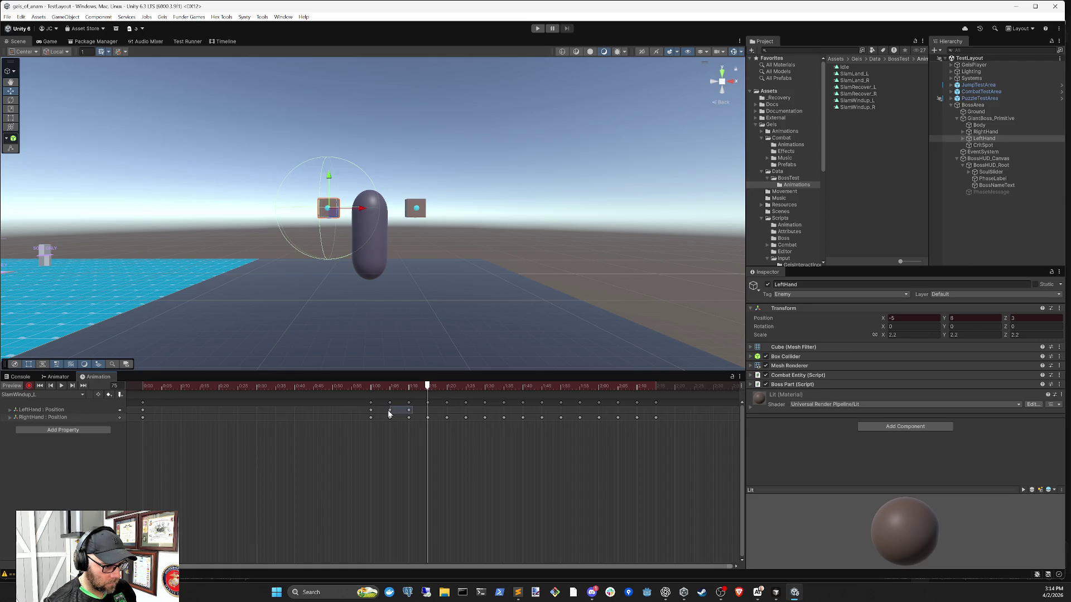
left_click_drag(389, 414, 388, 415)
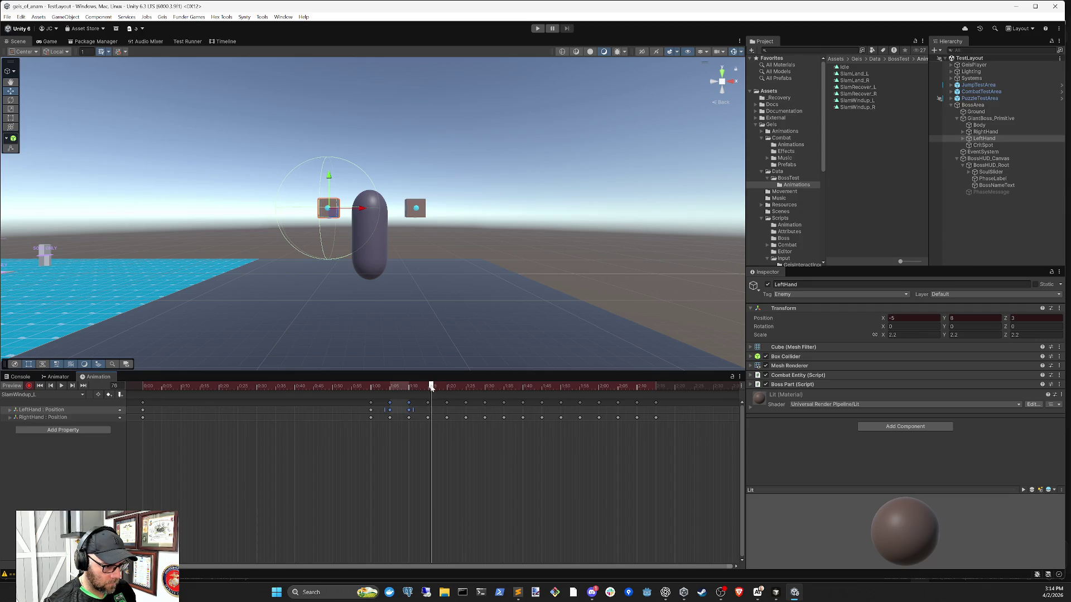
key("ctrl+v")
left_click_drag(428, 388, 466, 386)
key("ctrl+v")
key("ctrl+z")
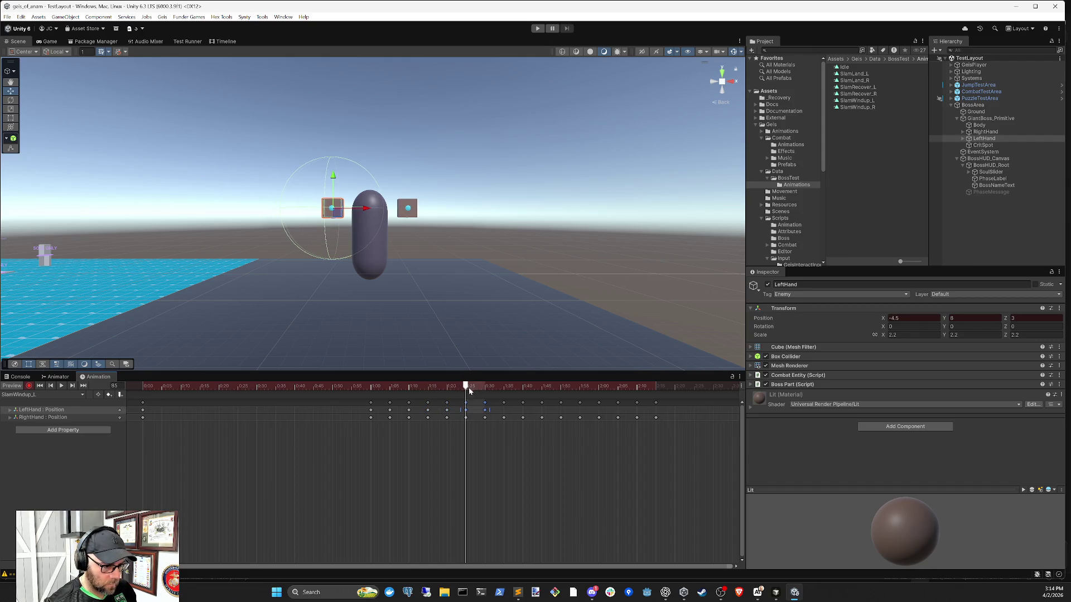
Step: Paste further key pairs at 1:35/1:40, 1:45/1:50 and 1:55/2:00
left_click(484, 387)
key("ctrl+v")
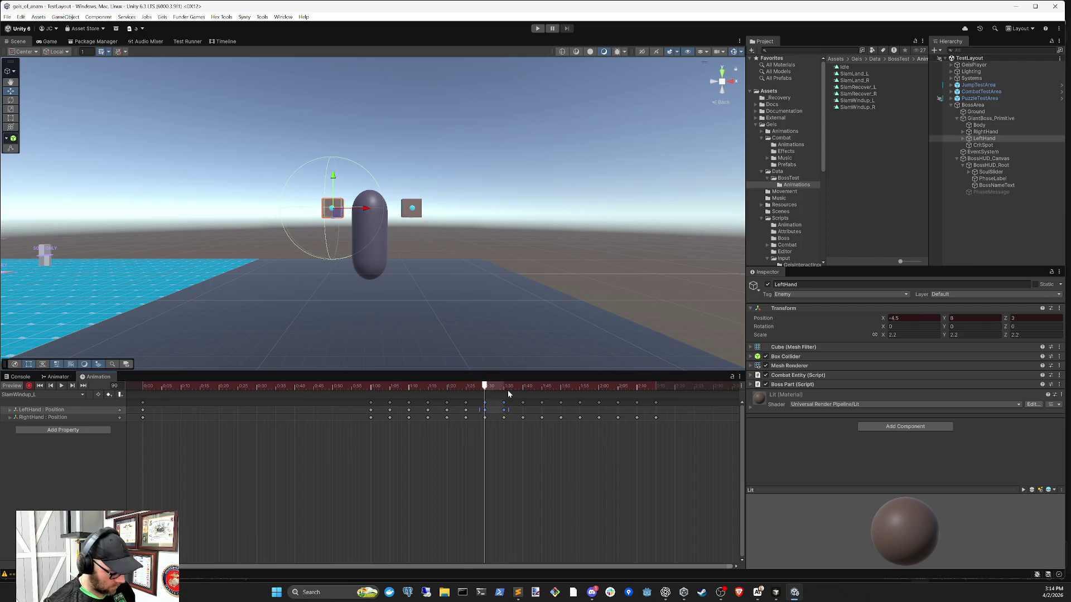
key("ctrl+z")
left_click_drag(492, 387, 580, 386)
key("ctrl+v")
key("ctrl+v")
key("ctrl+v")
left_click(587, 386)
left_click(618, 387)
key("ctrl+v")
left_click_drag(618, 389, 656, 387)
key("ctrl+v")
Step: Delete the extra key at 2:20 and scrub back through the repeated shake
left_click(681, 419)
left_click(675, 410)
key("Delete")
mouse_move(642, 387)
left_mouse_down()
mouse_move(354, 386)
mouse_move(497, 373)
mouse_move(660, 383)
mouse_move(368, 397)
mouse_move(393, 401)
mouse_move(365, 405)
mouse_move(390, 414)
left_mouse_up()
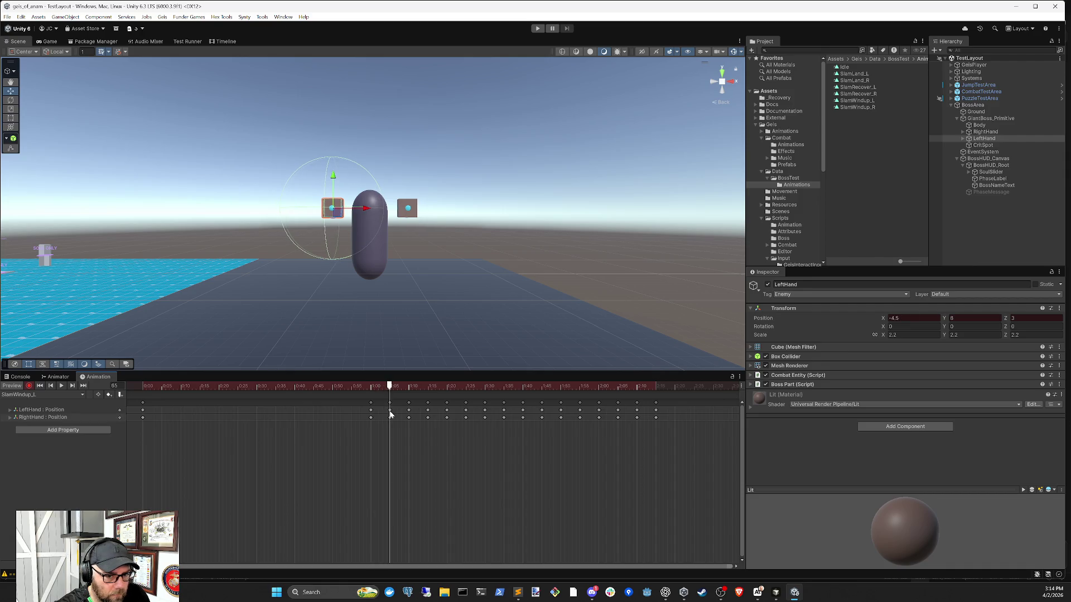
mouse_move(391, 414)
left_mouse_down()
mouse_move(408, 417)
mouse_move(378, 416)
left_mouse_up()
Step: Compare the right hand around frame 66, check LeftHand at frames 75–85, and play the preview
left_click(987, 132)
mouse_move(378, 386)
left_mouse_down()
mouse_move(413, 390)
mouse_move(371, 392)
mouse_move(409, 396)
left_mouse_up()
left_click(984, 138)
left_click(430, 386)
mouse_move(428, 387)
left_mouse_down()
mouse_move(477, 386)
mouse_move(74, 409)
left_mouse_up()
left_click(61, 386)
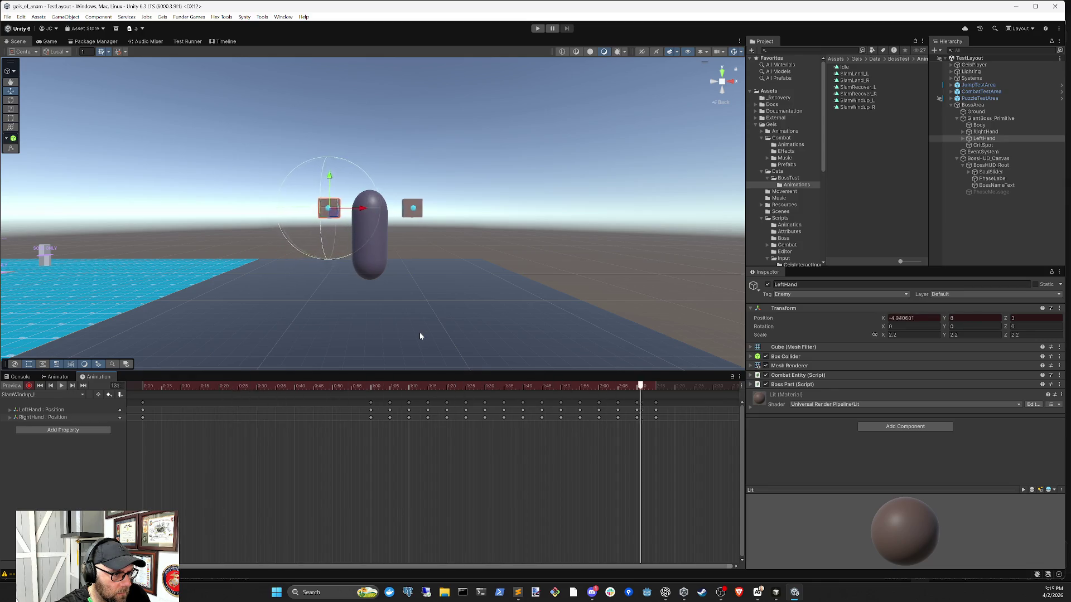
scroll(343, 424, "down", 1)
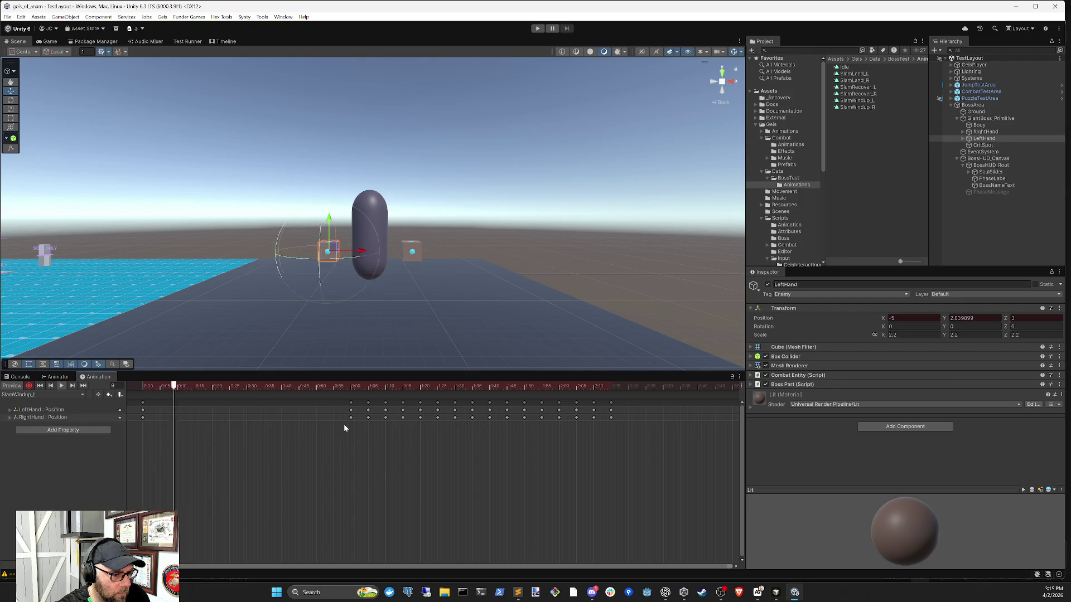
Step: View SlamWindup_R, then switch back to SlamWindup_L
left_click(32, 394)
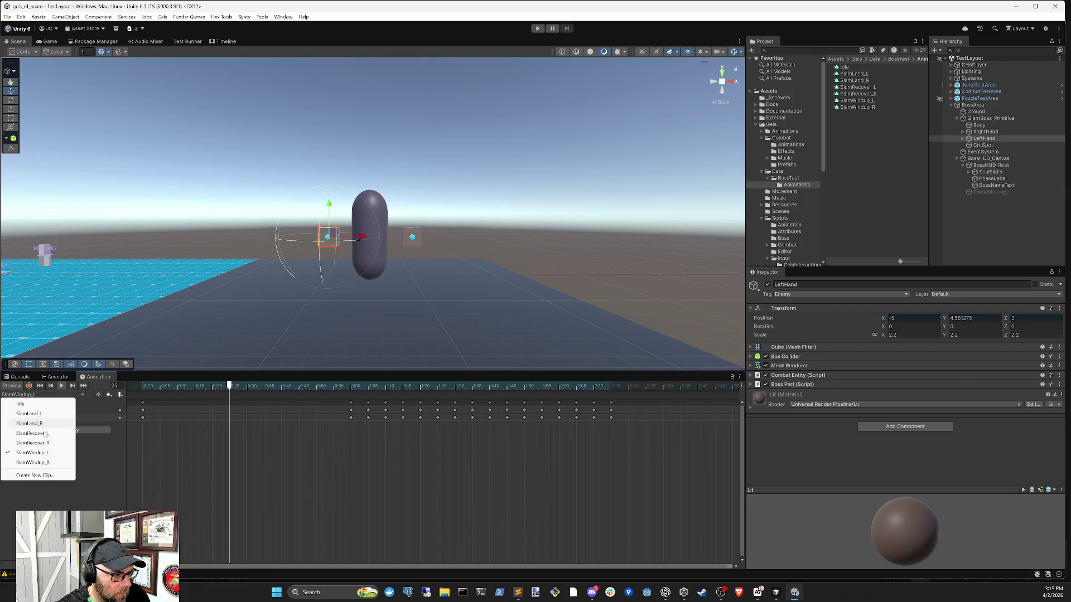
left_click(34, 462)
scroll(333, 427, "down", 2)
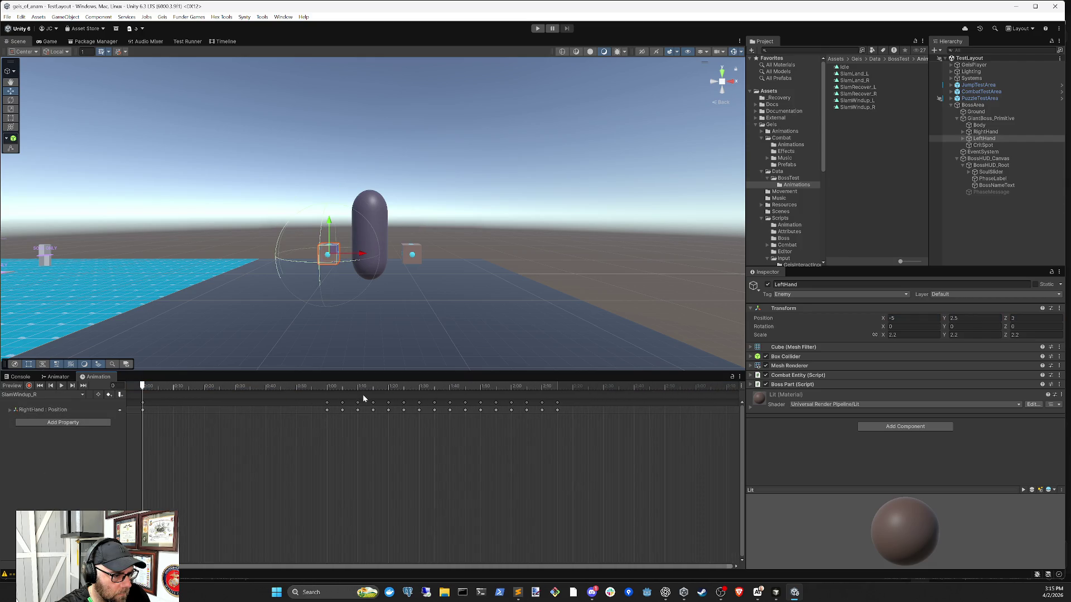
left_click(43, 395)
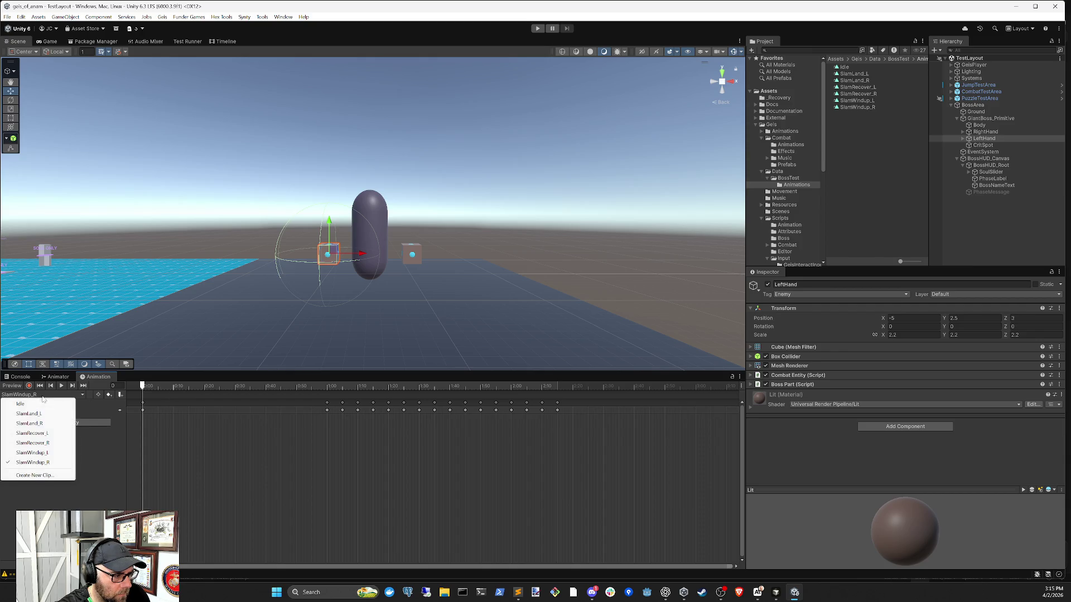
left_click(41, 453)
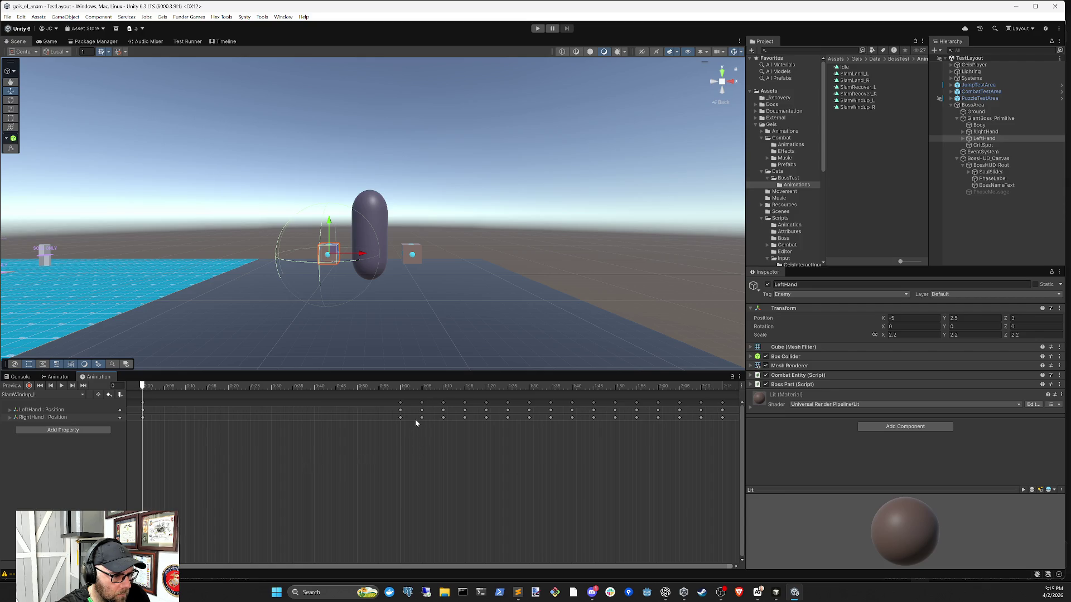
Step: Box-select the RightHand Position keys from 1:00 to 2:25 and delete them
scroll(485, 441, "right", 3)
mouse_move(611, 452)
left_mouse_down()
mouse_move(316, 423)
mouse_move(288, 401)
mouse_move(328, 419)
left_mouse_up()
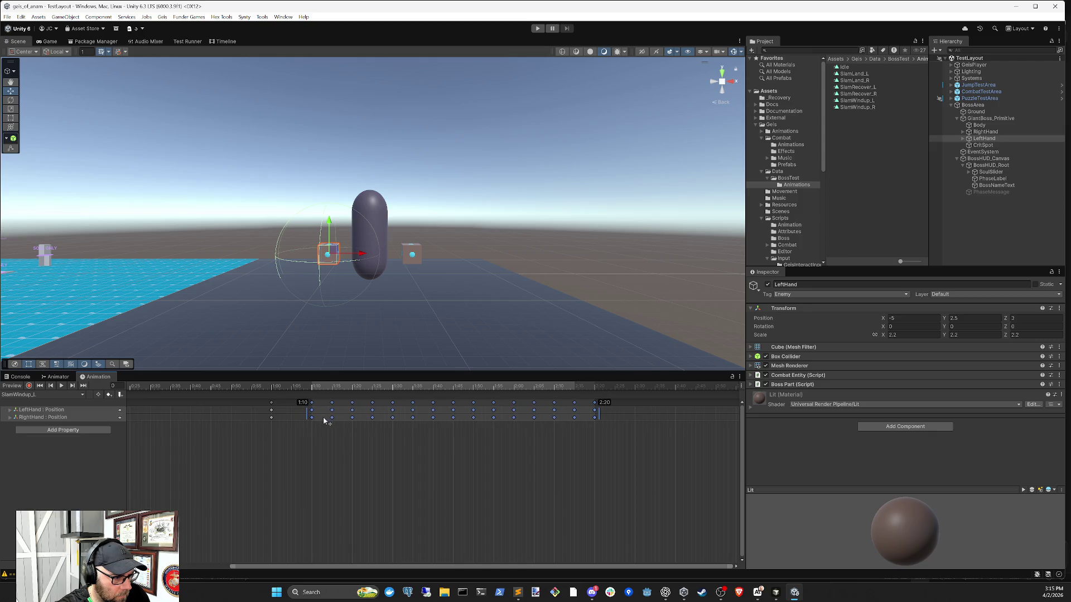
left_click(406, 443)
mouse_move(602, 451)
left_mouse_down()
mouse_move(329, 386)
mouse_move(367, 416)
left_mouse_up()
left_click(332, 450)
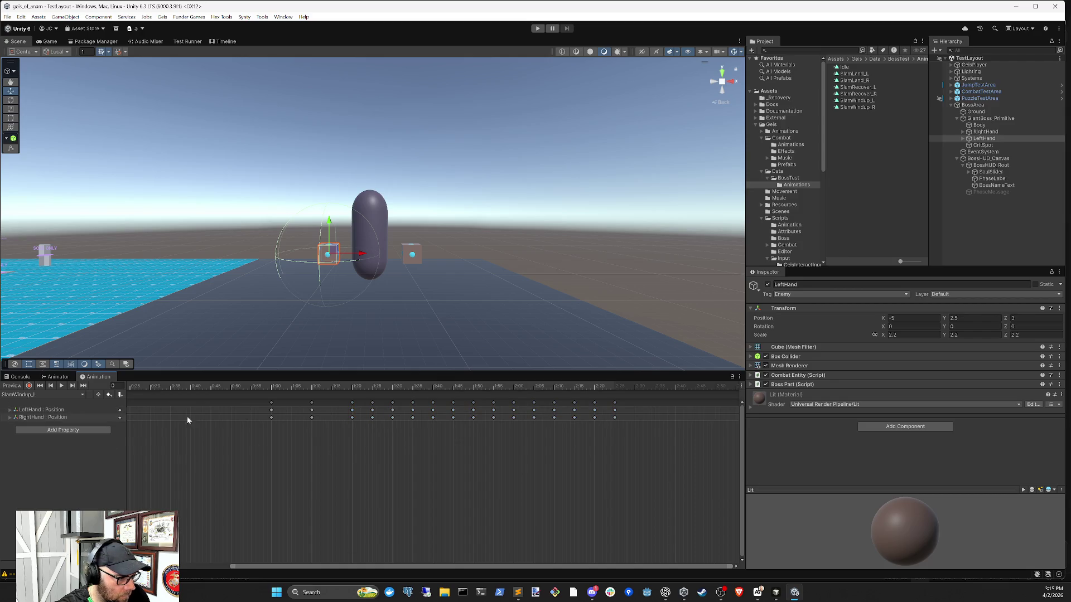
left_click_drag(608, 417, 252, 422)
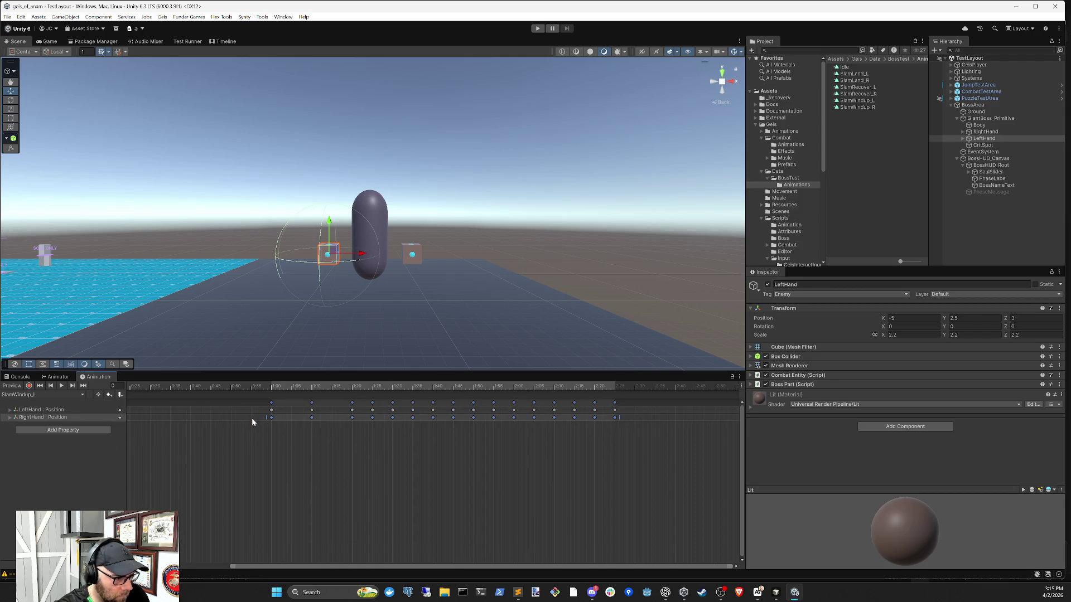
key("Delete")
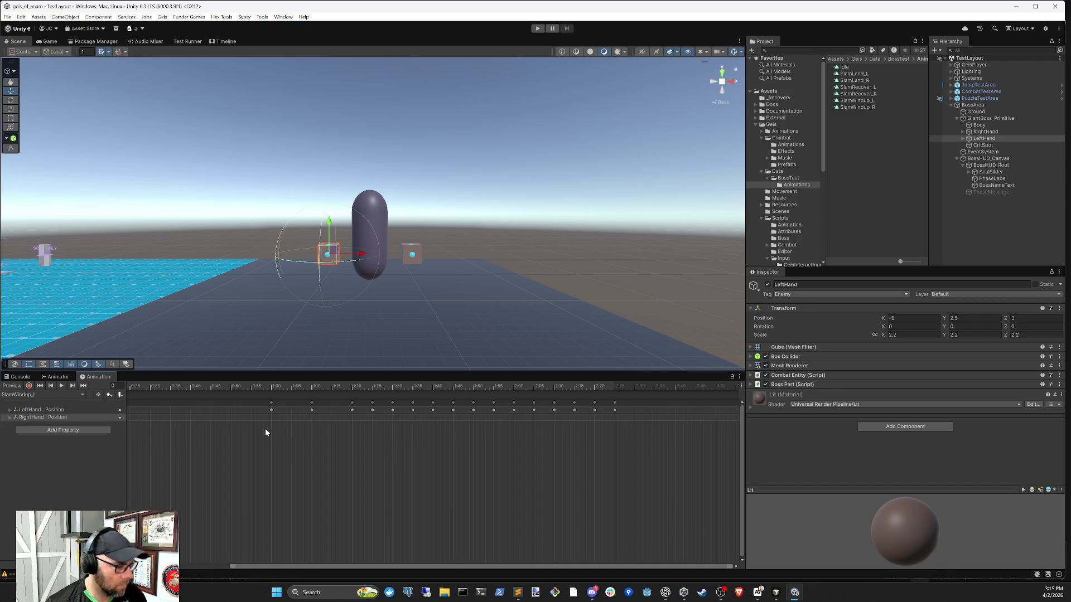
Step: Delete the RightHand Position track and preview the raised-hand windup
scroll(290, 430, "down", 3)
scroll(305, 453, "down", 1)
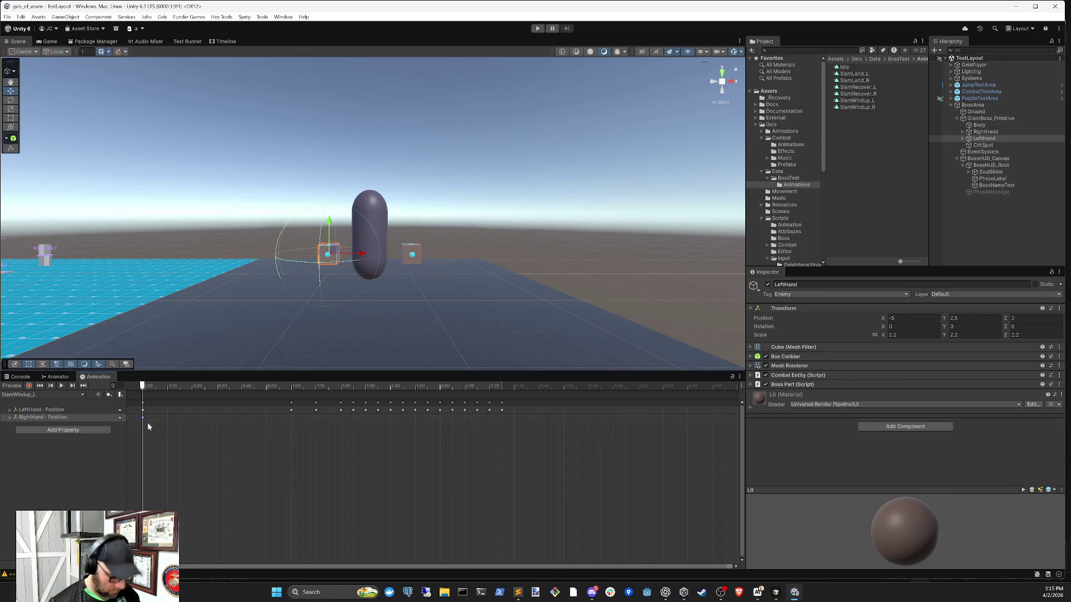
key("Delete")
mouse_move(144, 387)
left_mouse_down()
mouse_move(370, 387)
mouse_move(173, 387)
mouse_move(291, 387)
left_mouse_up()
key("space")
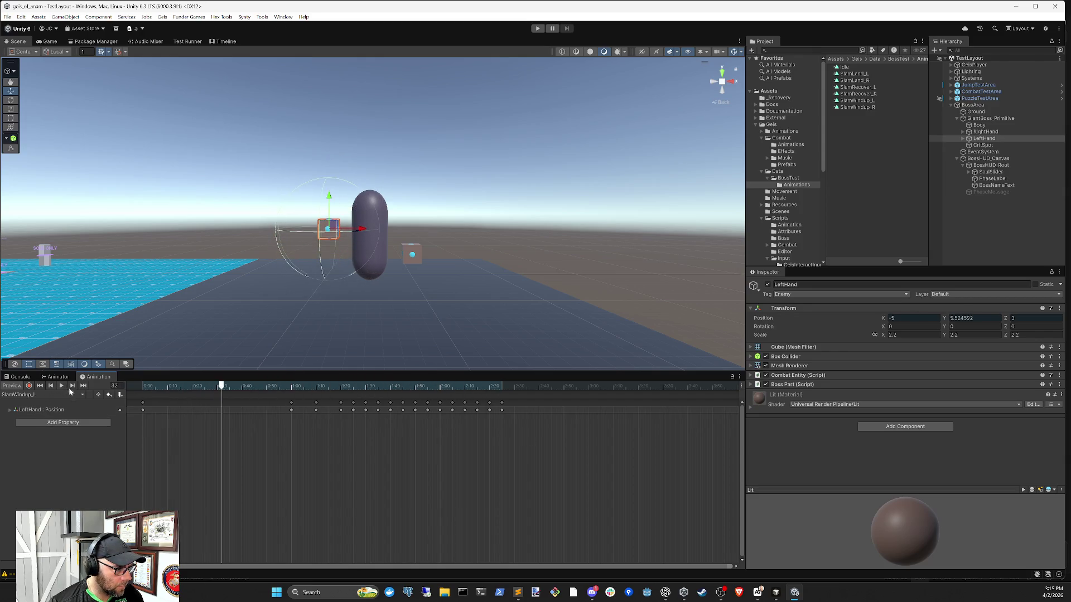
Step: Shift the LeftHand keys from 1:20 onward later, pushing the 1:40 keys to 2:35
mouse_move(577, 427)
left_mouse_down()
mouse_move(346, 395)
mouse_move(379, 411)
left_mouse_up()
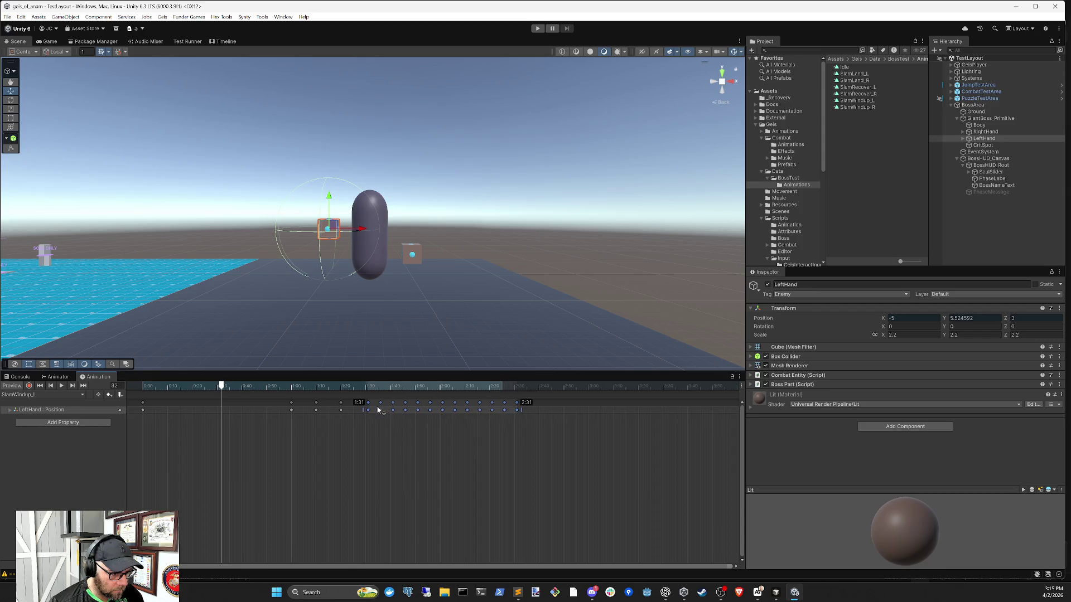
mouse_move(535, 440)
left_mouse_down()
mouse_move(424, 397)
mouse_move(381, 393)
mouse_move(415, 410)
left_mouse_up()
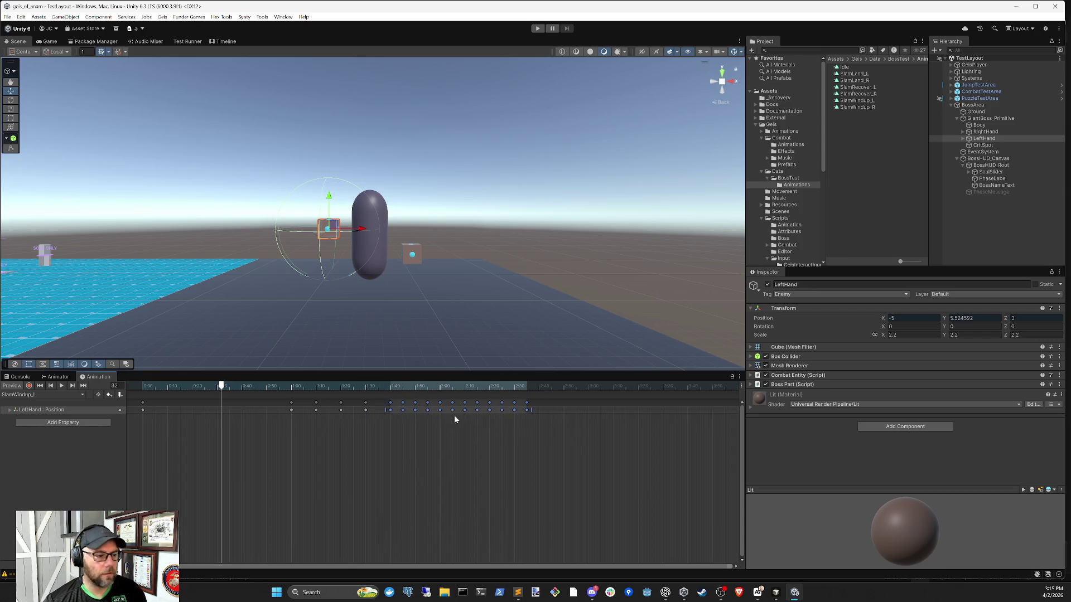
left_click(587, 431)
left_click_drag(568, 422, 402, 403)
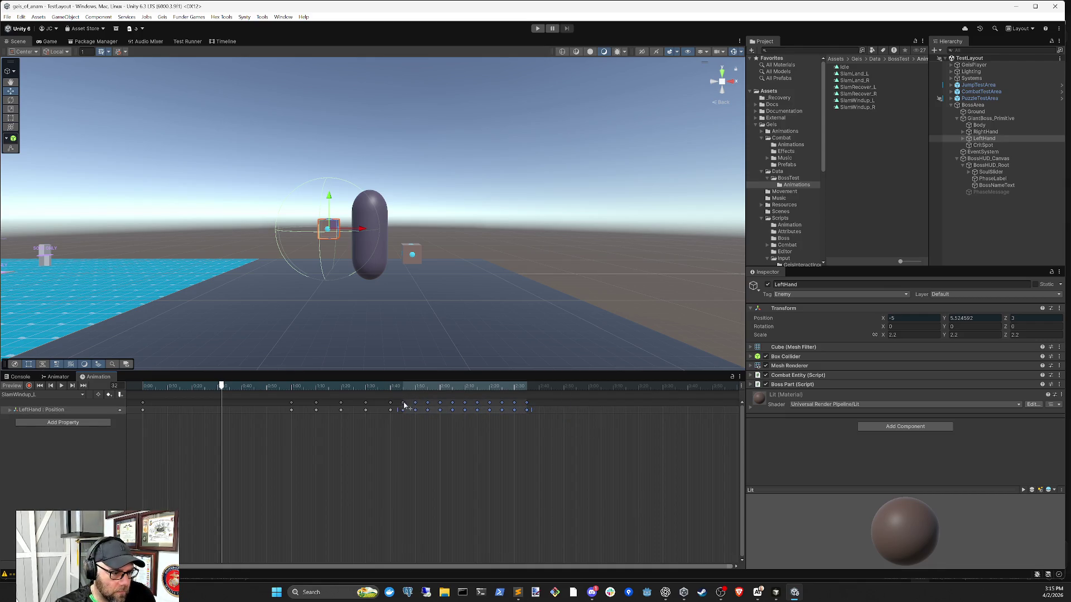
left_click_drag(550, 422, 403, 404)
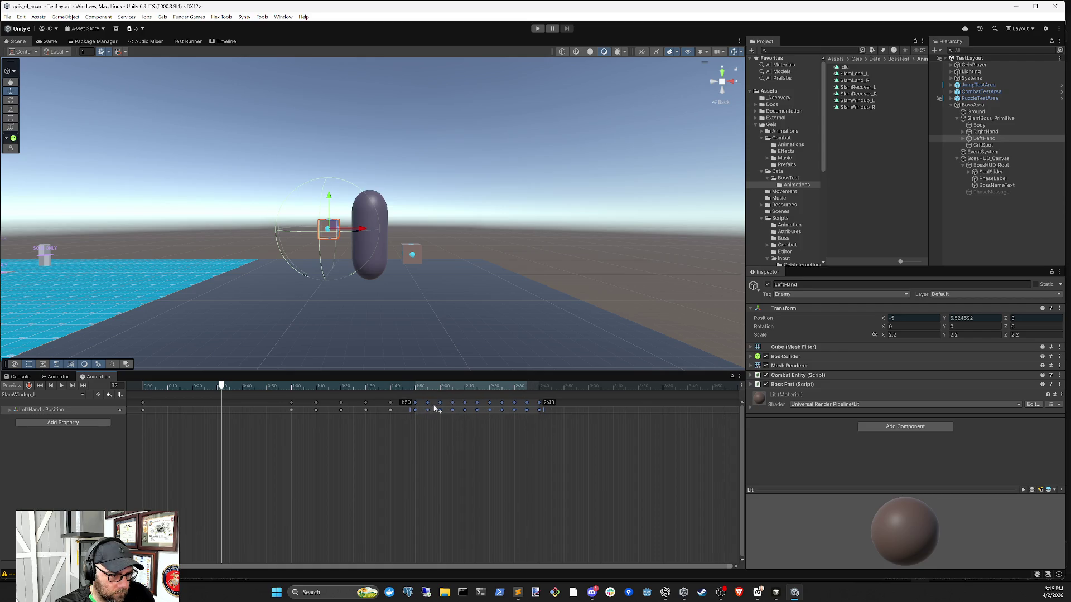
mouse_move(570, 430)
left_mouse_down()
mouse_move(427, 397)
mouse_move(469, 413)
left_mouse_up()
Step: Step the later key groups from 2:05 onward later until the clip ends near 3:21
mouse_move(580, 430)
left_mouse_down()
mouse_move(509, 398)
mouse_move(446, 390)
mouse_move(475, 411)
left_mouse_up()
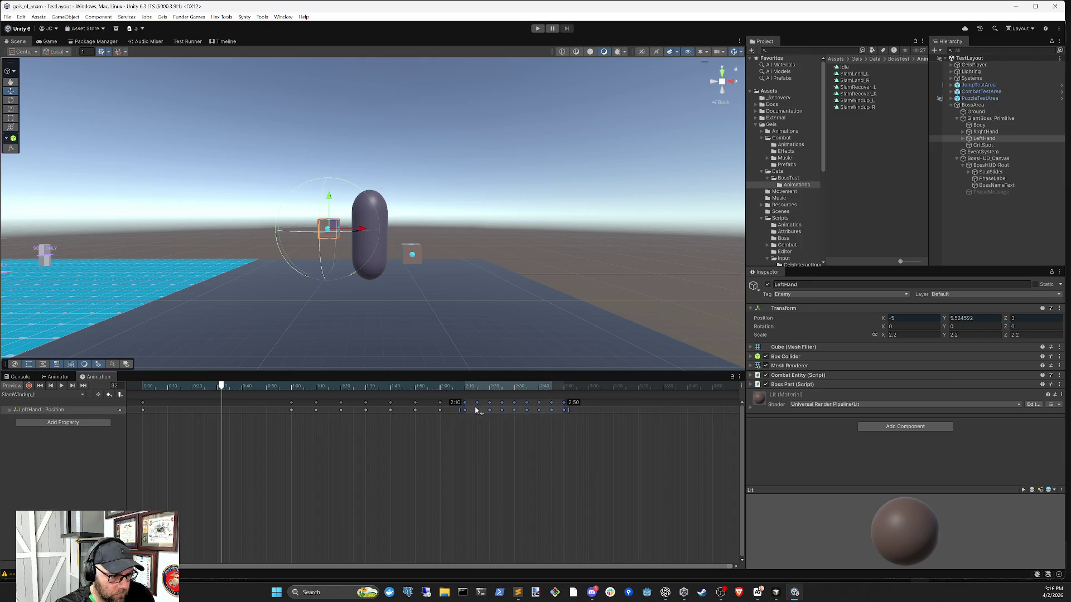
mouse_move(583, 426)
left_mouse_down()
mouse_move(470, 401)
mouse_move(506, 412)
left_mouse_up()
mouse_move(594, 417)
left_mouse_down()
mouse_move(497, 399)
mouse_move(537, 411)
left_mouse_up()
mouse_move(612, 428)
left_mouse_down()
mouse_move(525, 398)
mouse_move(618, 420)
mouse_move(552, 398)
left_mouse_up()
mouse_move(576, 410)
left_mouse_down()
mouse_move(633, 421)
mouse_move(572, 398)
mouse_move(603, 412)
left_mouse_up()
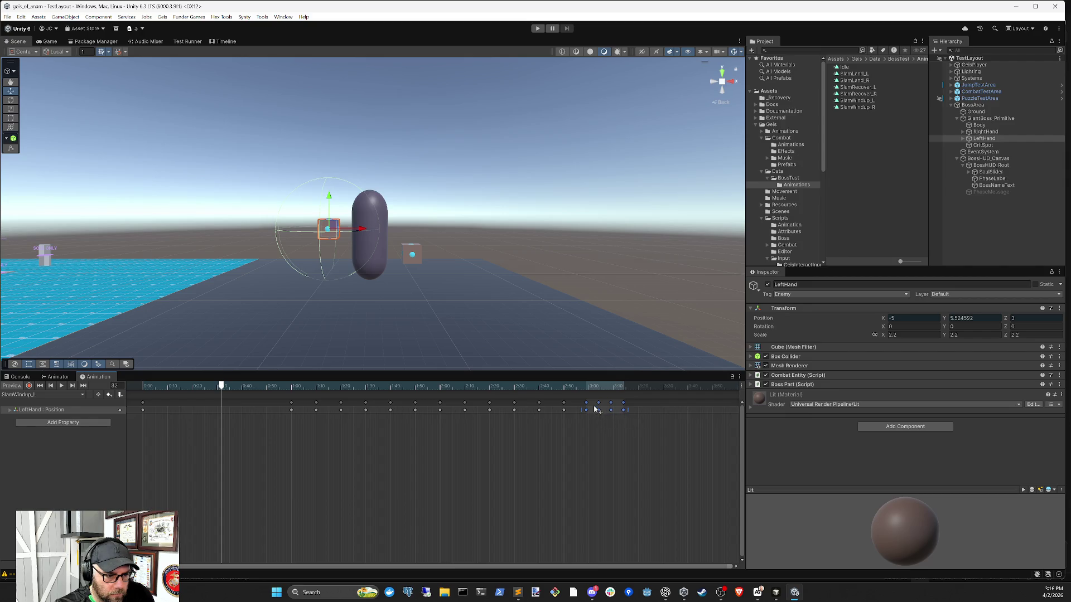
left_click(623, 429)
left_click_drag(597, 406, 629, 411)
Step: Adjust the final key selection and play the retimed windup clip from the start
left_click(660, 428)
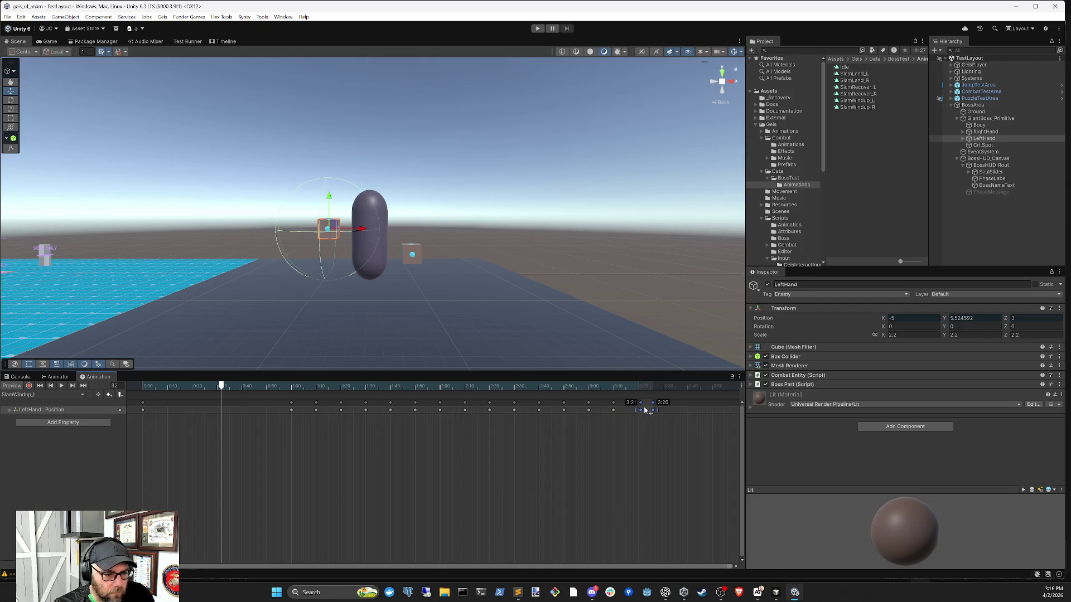
left_click(654, 424)
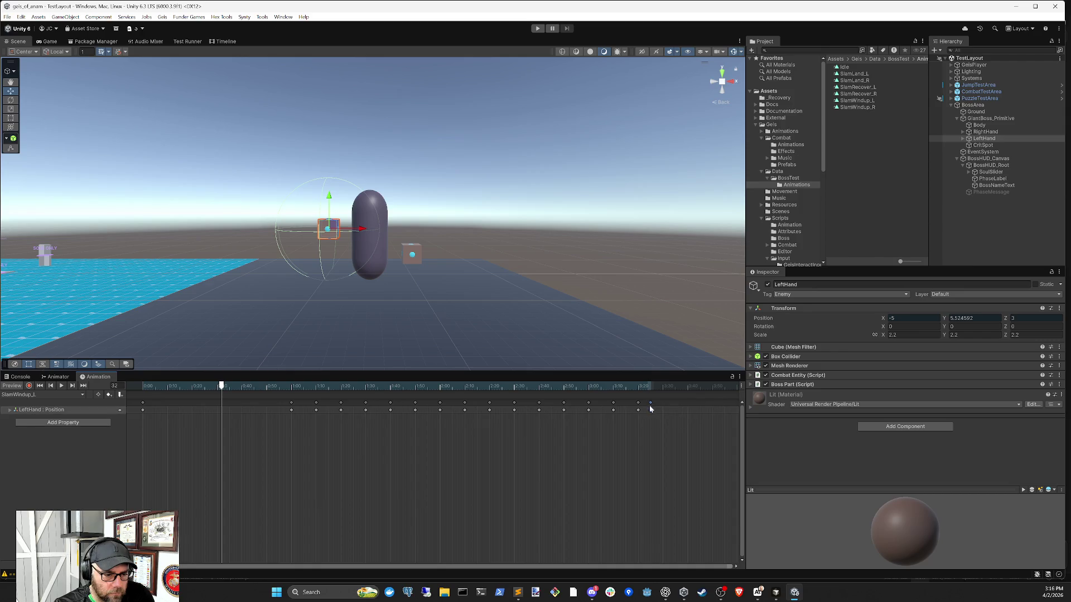
left_click(660, 455)
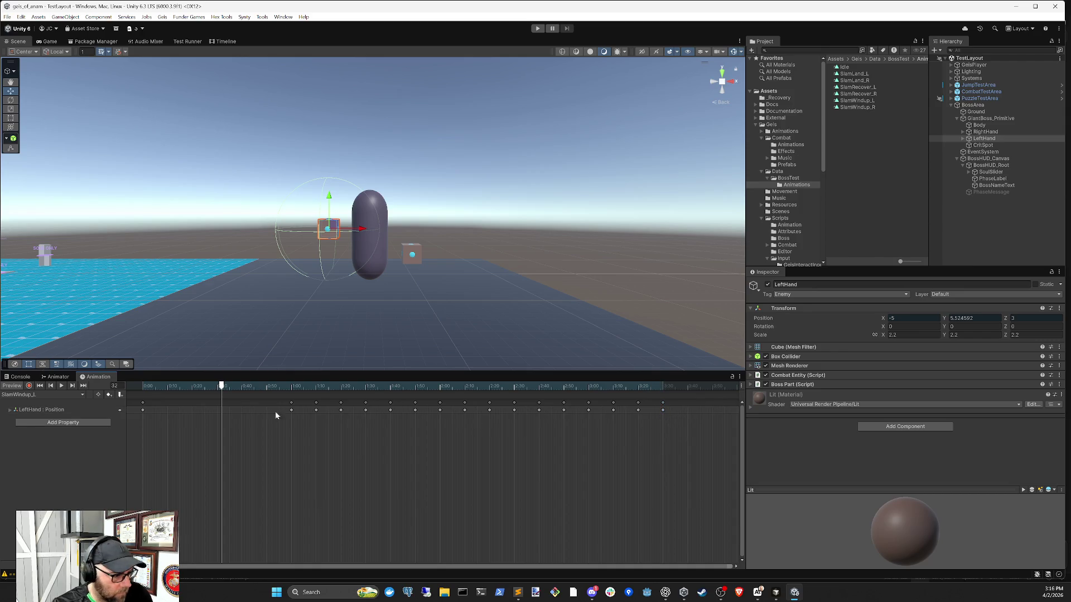
left_click_drag(226, 386, 89, 393)
left_click(62, 386)
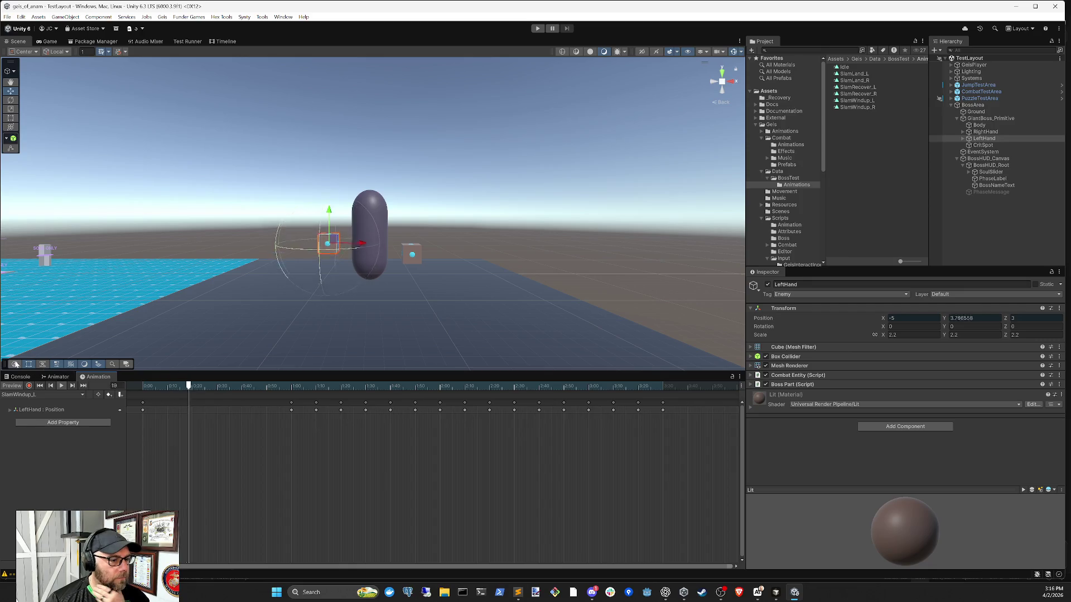
left_click(39, 394)
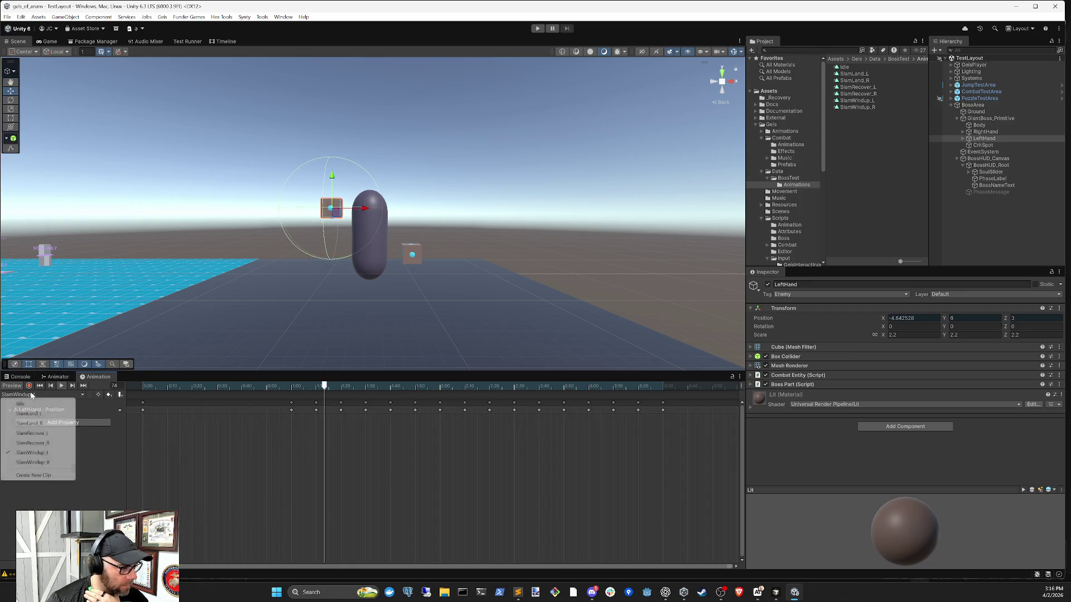
Step: Preview SlamWindup_R, then switch back to SlamWindup_L
left_click(51, 463)
left_click(59, 389)
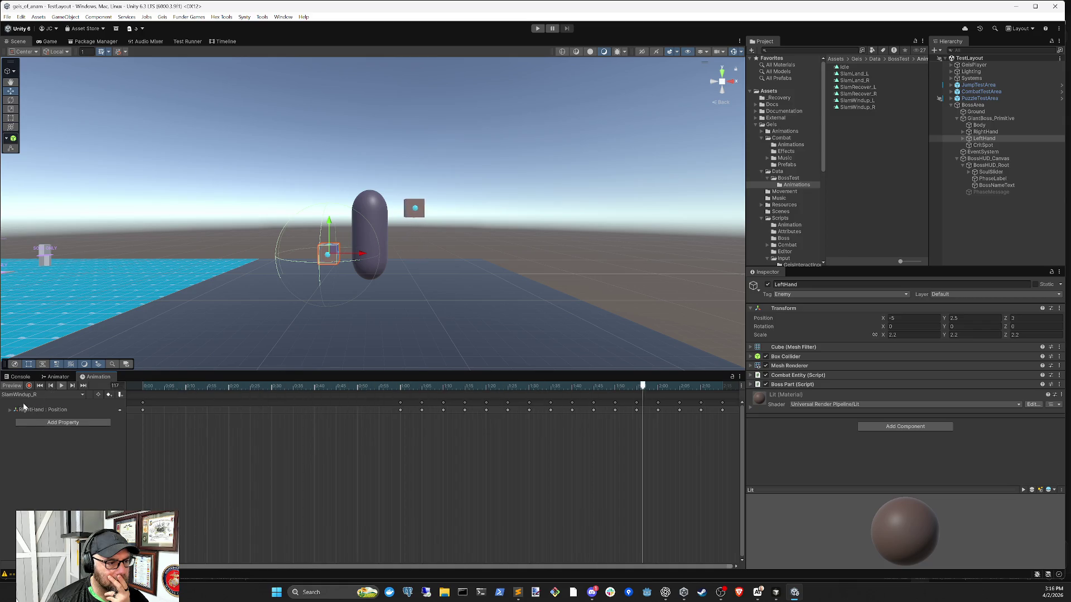
left_click(36, 395)
left_click(32, 452)
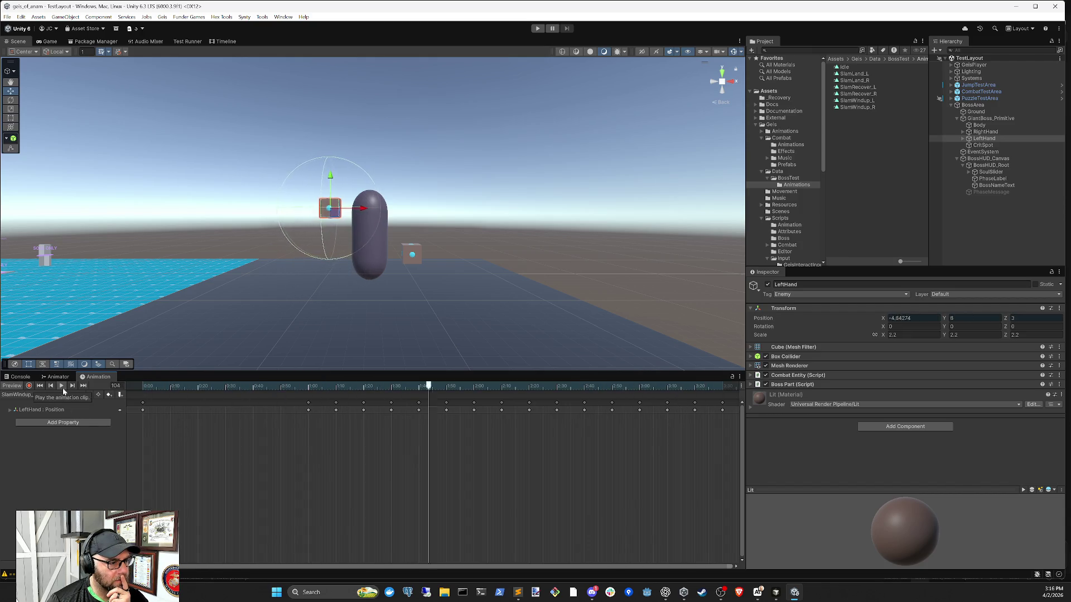
Step: Return to SlamWindup_R and play its preview
scroll(259, 430, "up", 2)
scroll(301, 432, "up", 1)
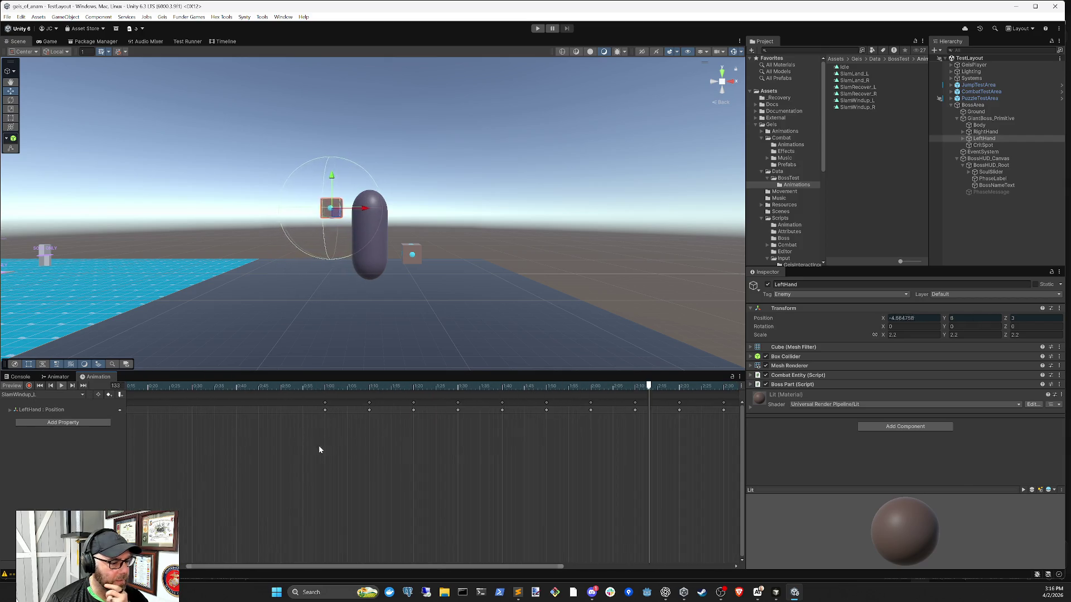
left_click(82, 395)
left_click(32, 463)
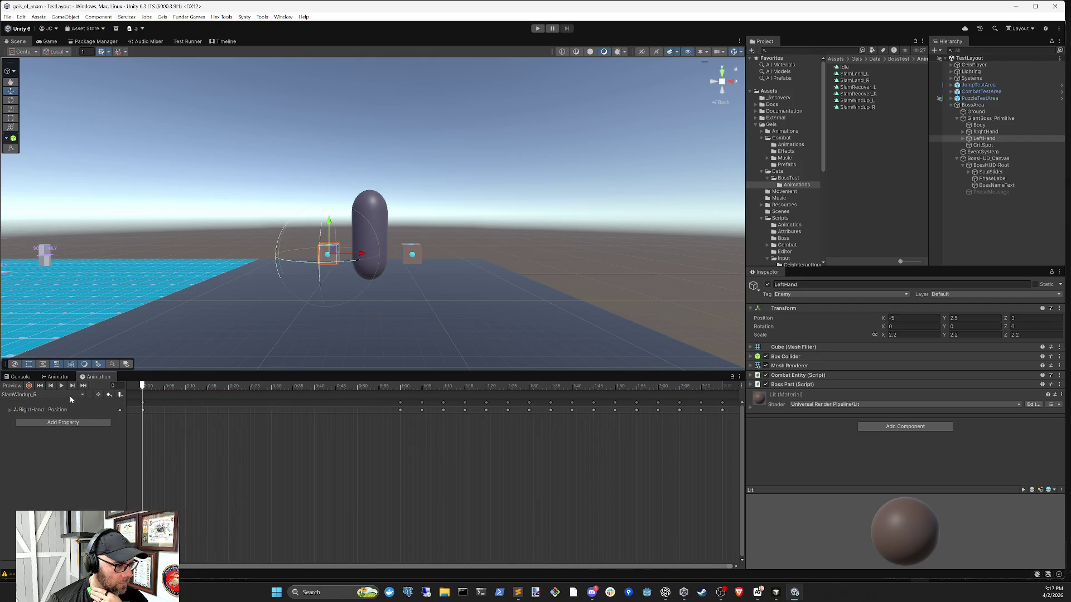
left_click(61, 386)
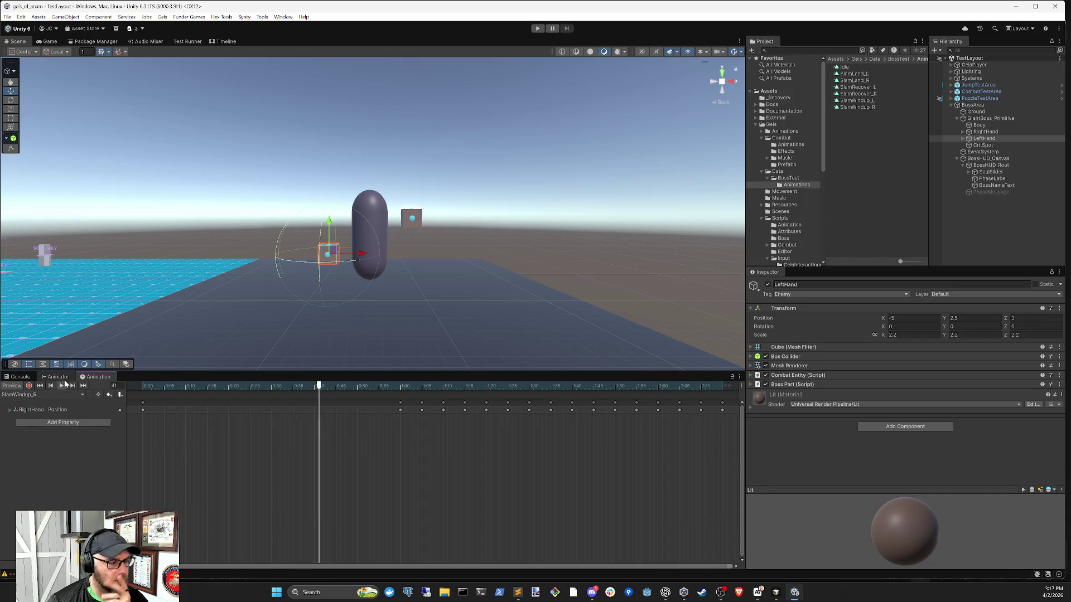
scroll(522, 441, "right", 5)
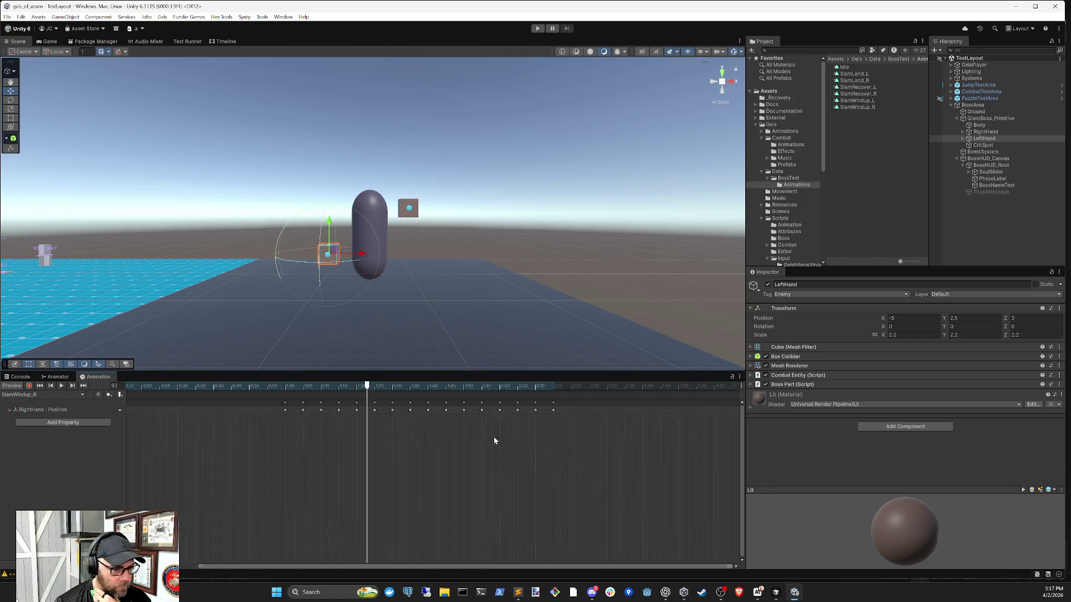
Step: Give the keys from 1:00 to 2:10 Free Smooth tangents and play the clip to check
left_click_drag(531, 434, 202, 397)
right_click(358, 411)
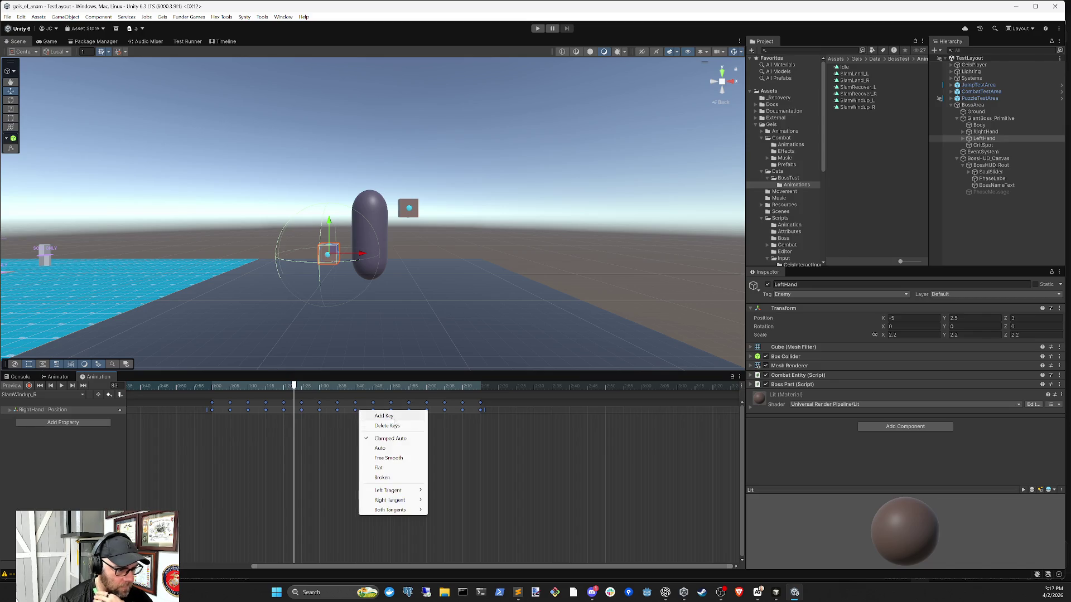
mouse_move(414, 492)
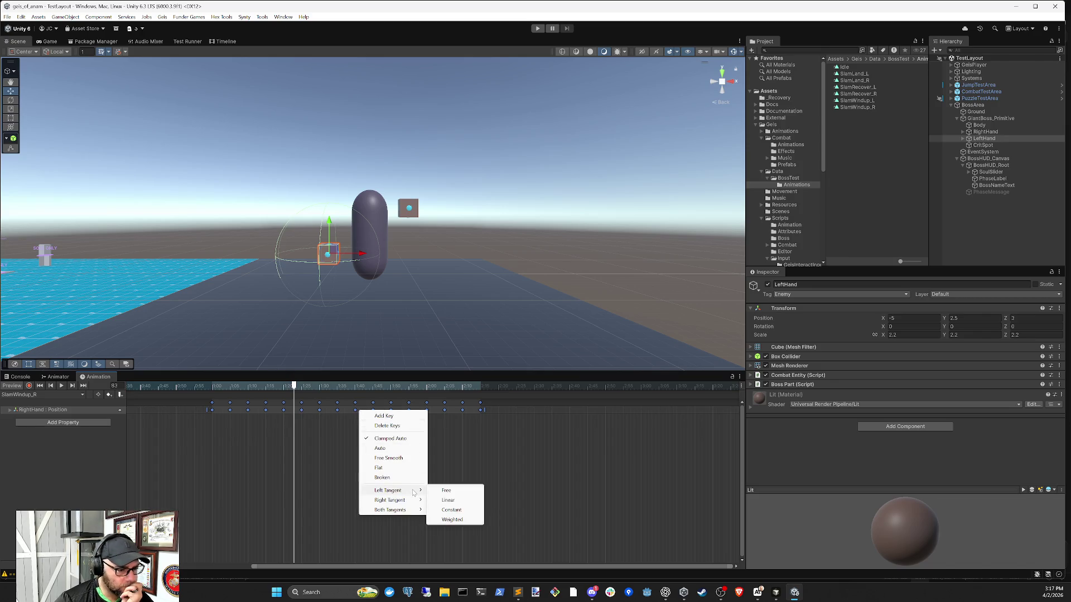
left_click(410, 459)
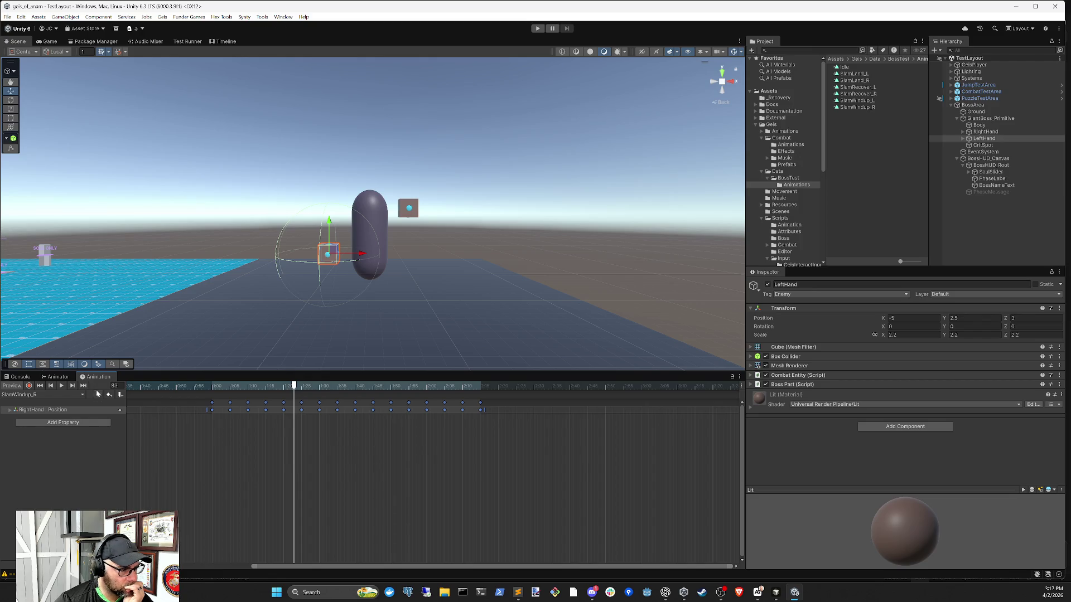
left_click(62, 386)
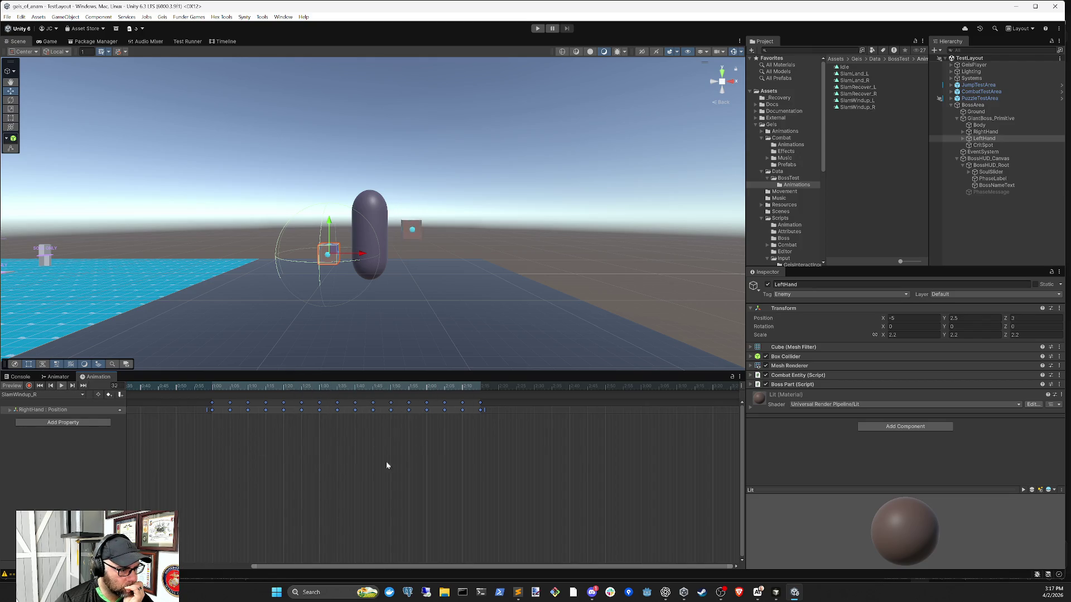
Step: Set both tangents of every keyframe in the clip to Free
left_click(461, 441)
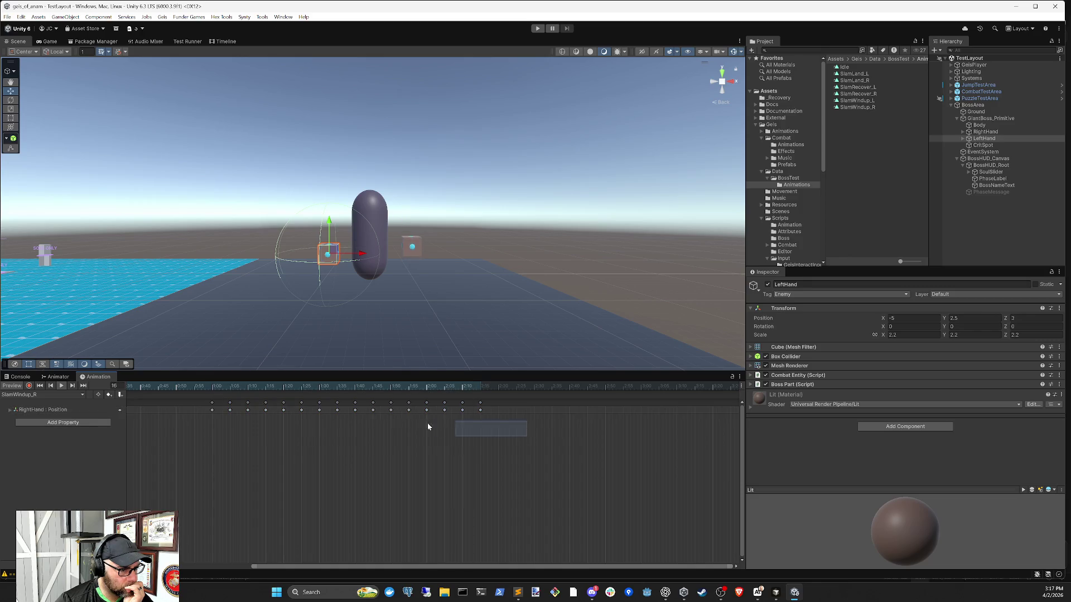
left_click_drag(458, 430, 208, 399)
right_click(272, 410)
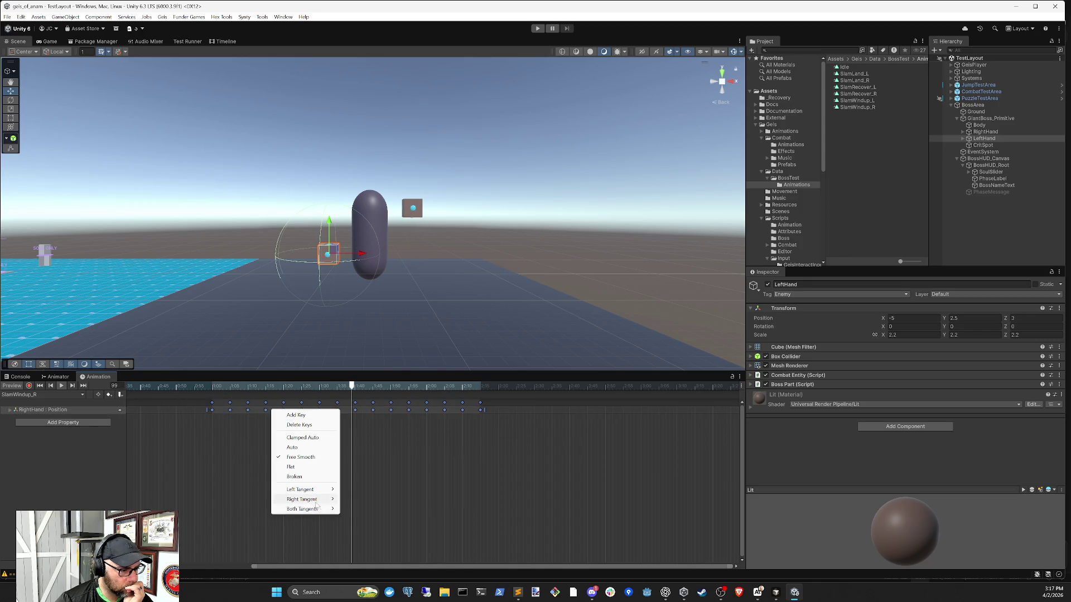
mouse_move(318, 502)
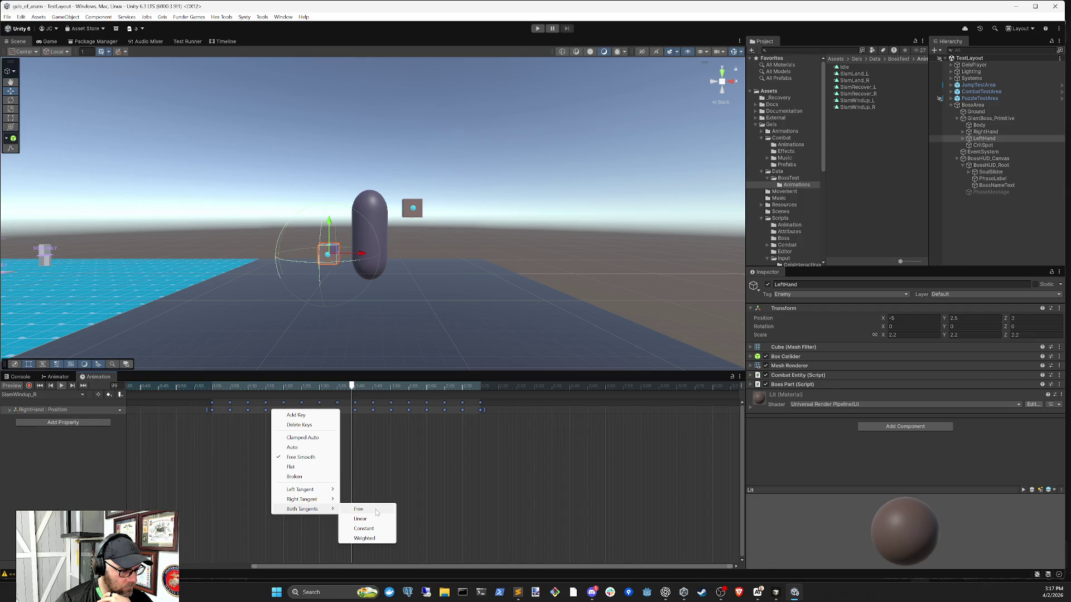
left_click(377, 513)
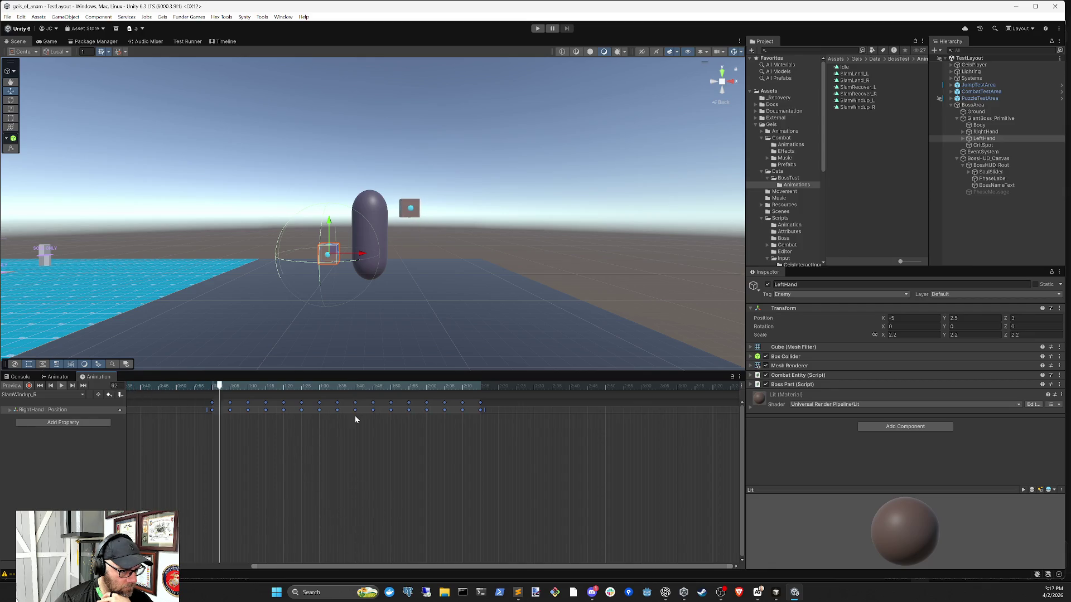
Step: Make both tangents of the keys Linear, then make the last key's tangents Weighted
right_click(432, 409)
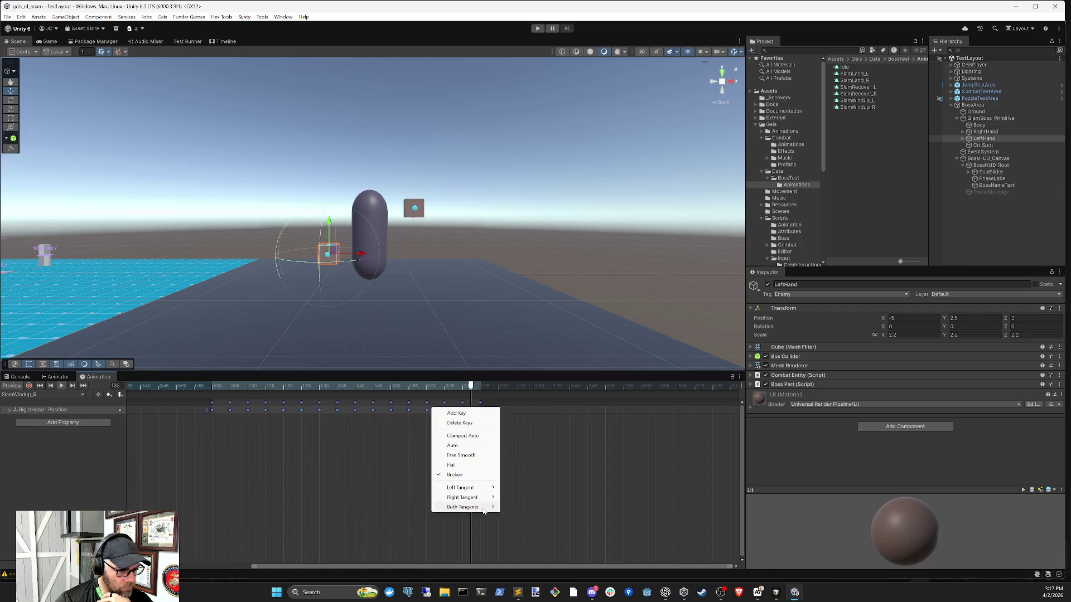
mouse_move(484, 509)
left_click(530, 519)
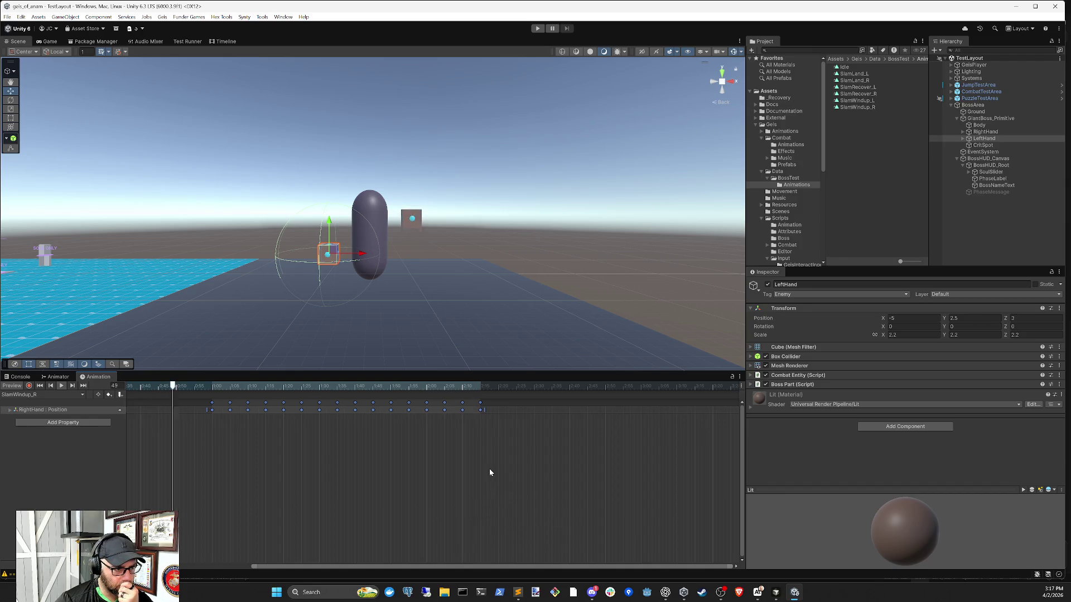
right_click(425, 409)
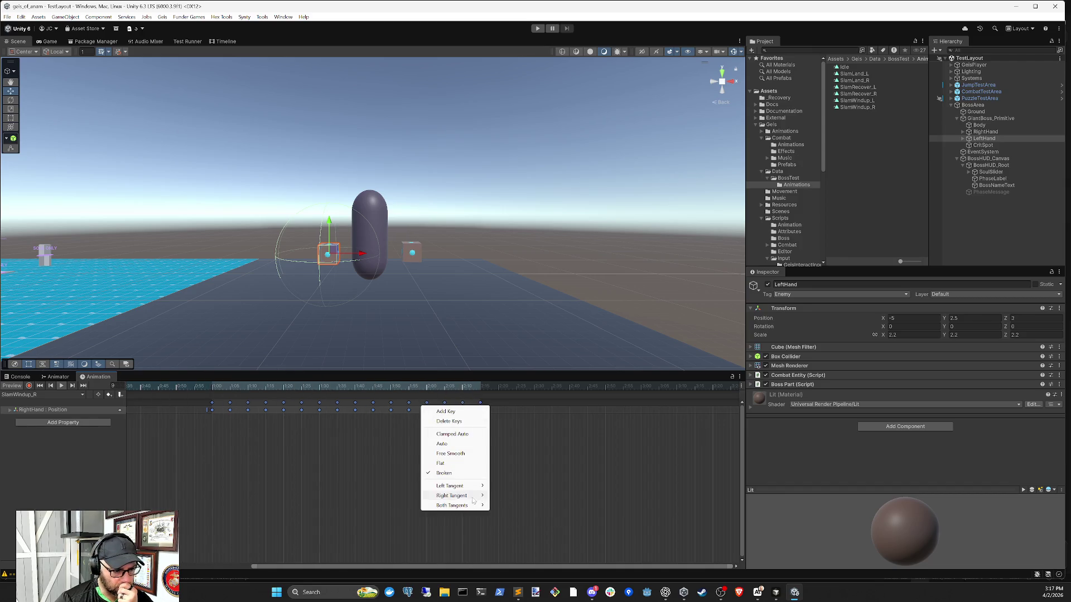
mouse_move(476, 505)
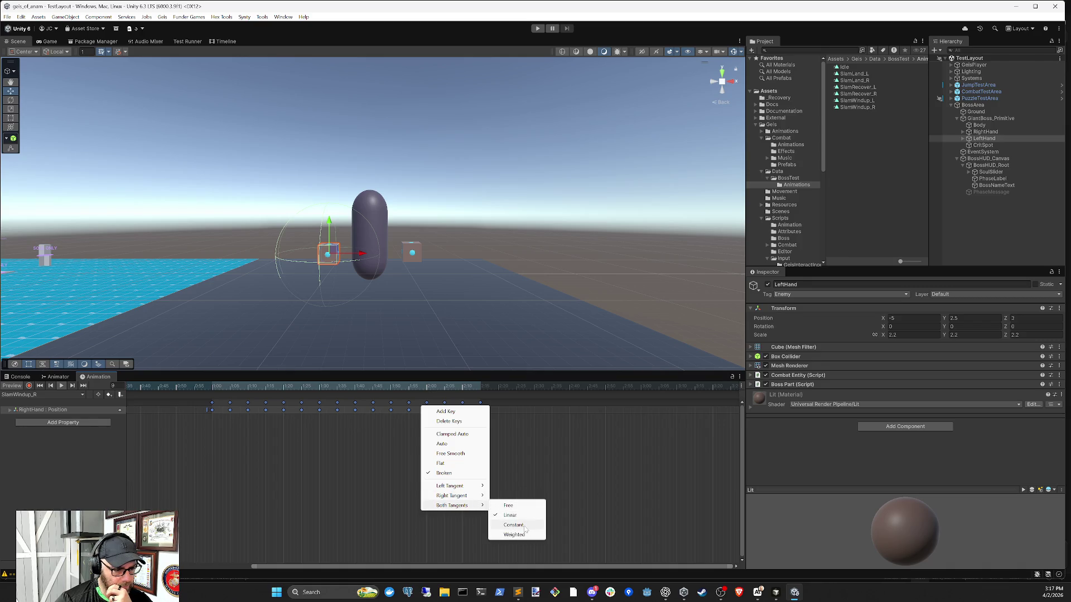
left_click(514, 535)
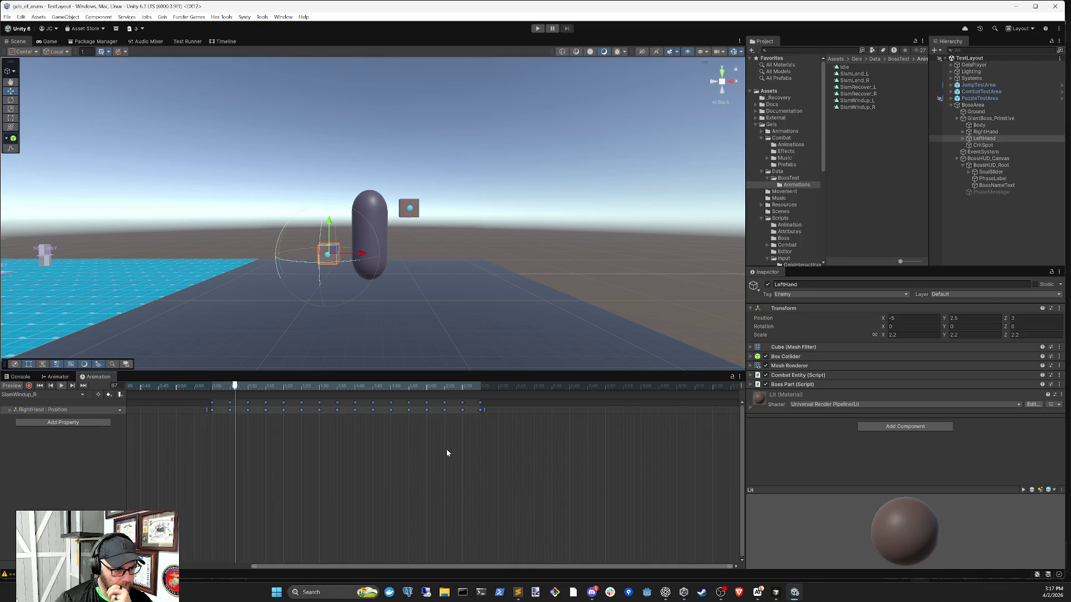
Step: Set all RightHand Position keyframes to Linear tangents, then break their tangents
left_click(496, 415)
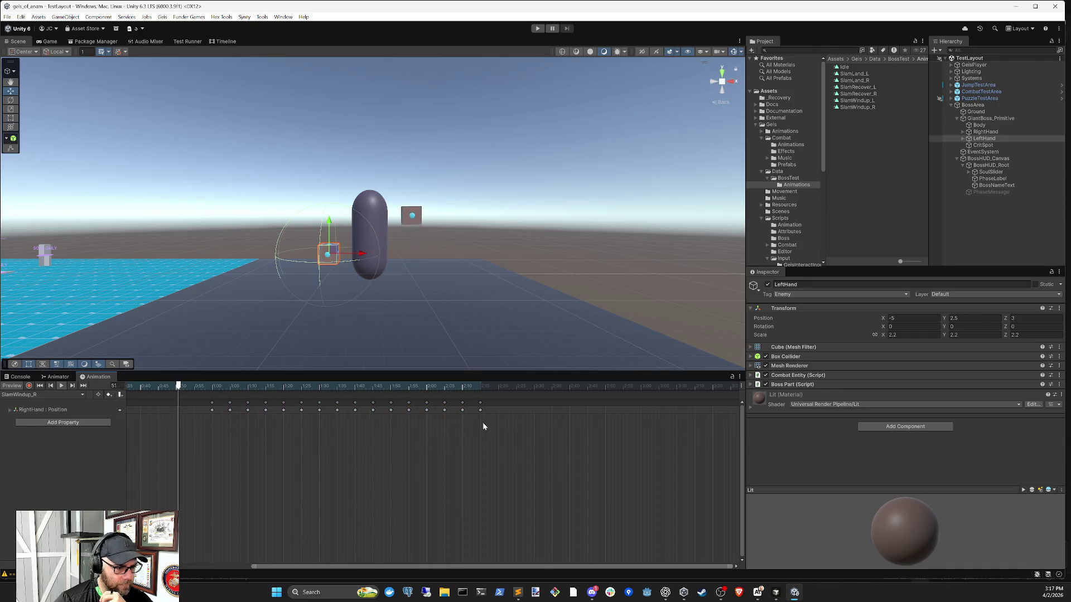
left_click_drag(487, 428, 139, 400)
right_click(285, 410)
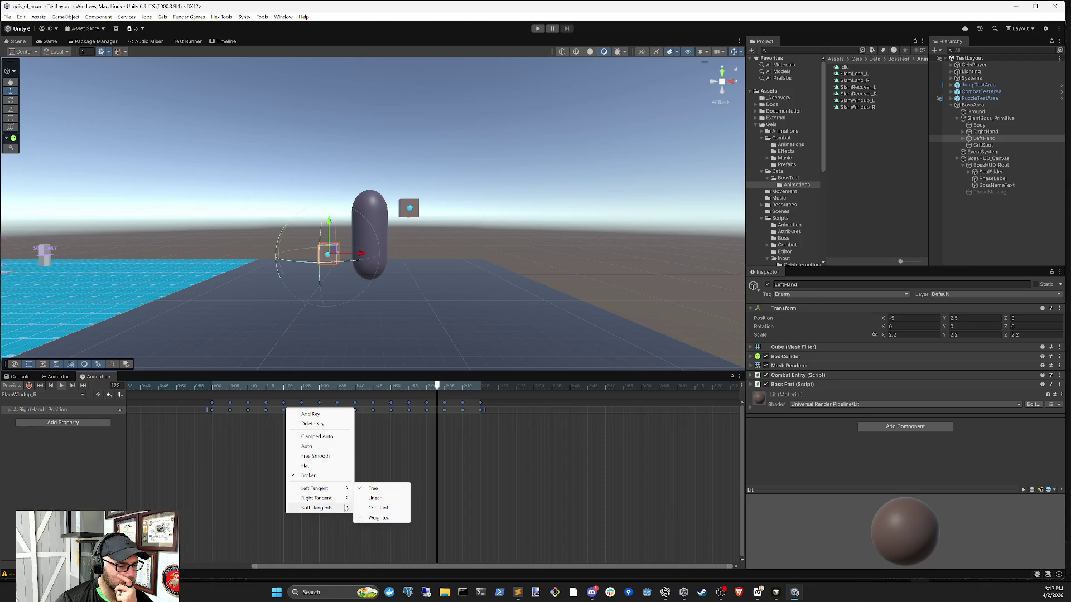
left_click(382, 513)
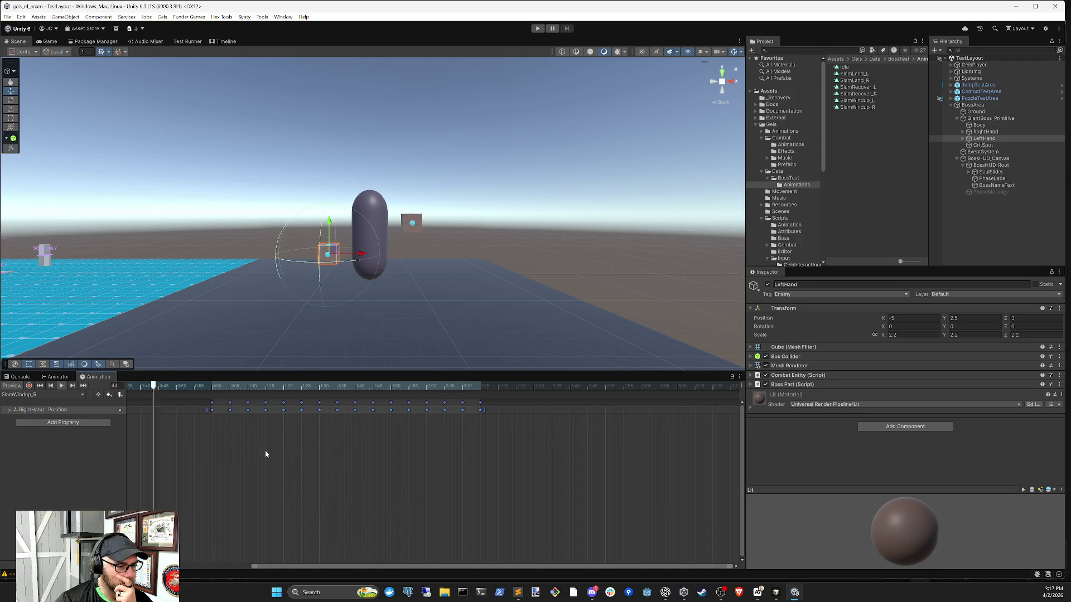
right_click(468, 406)
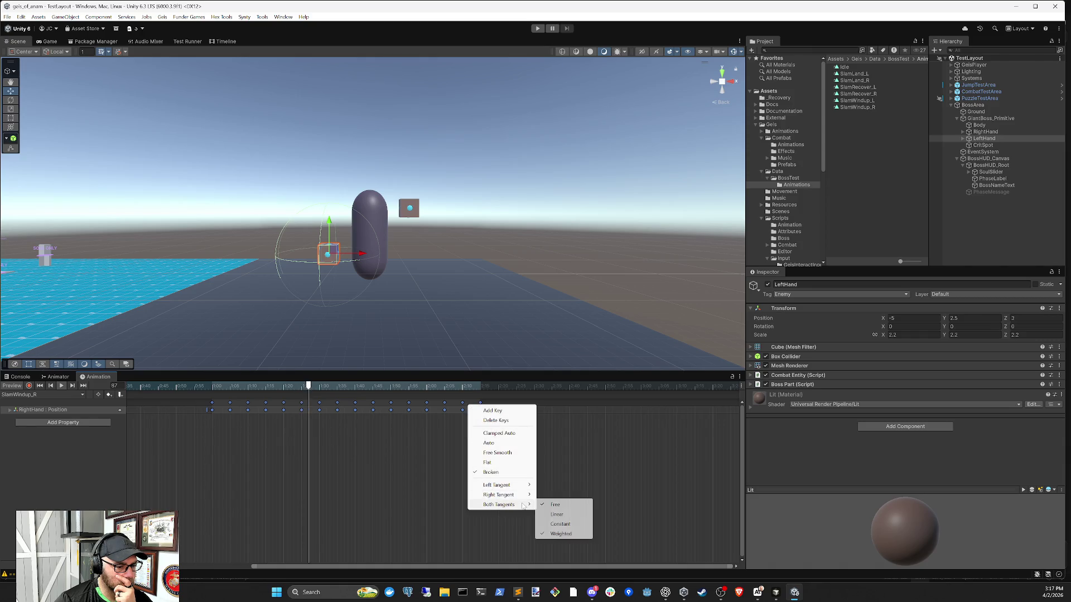
left_click(485, 473)
Step: Reselect the RightHand Position keyframes and switch them to a smooth tangent mode
mouse_move(480, 437)
left_mouse_down()
mouse_move(308, 397)
mouse_move(175, 397)
left_mouse_up()
right_click(277, 407)
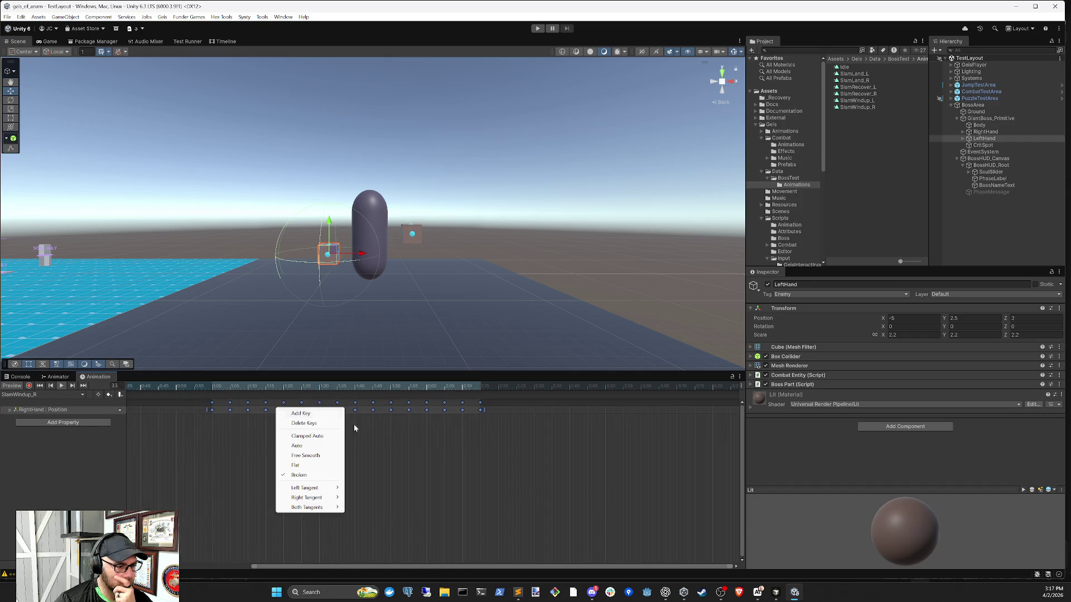
left_click(308, 455)
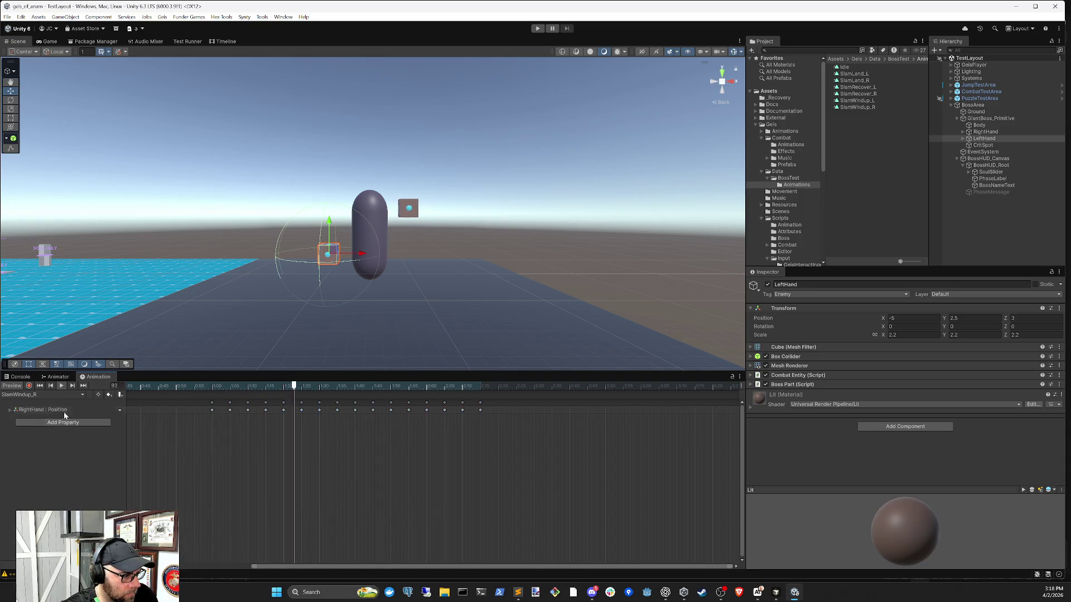
Step: Switch to the SlamWindup_L clip, select its LeftHand Position keys and preview it
left_click(36, 394)
left_click(33, 453)
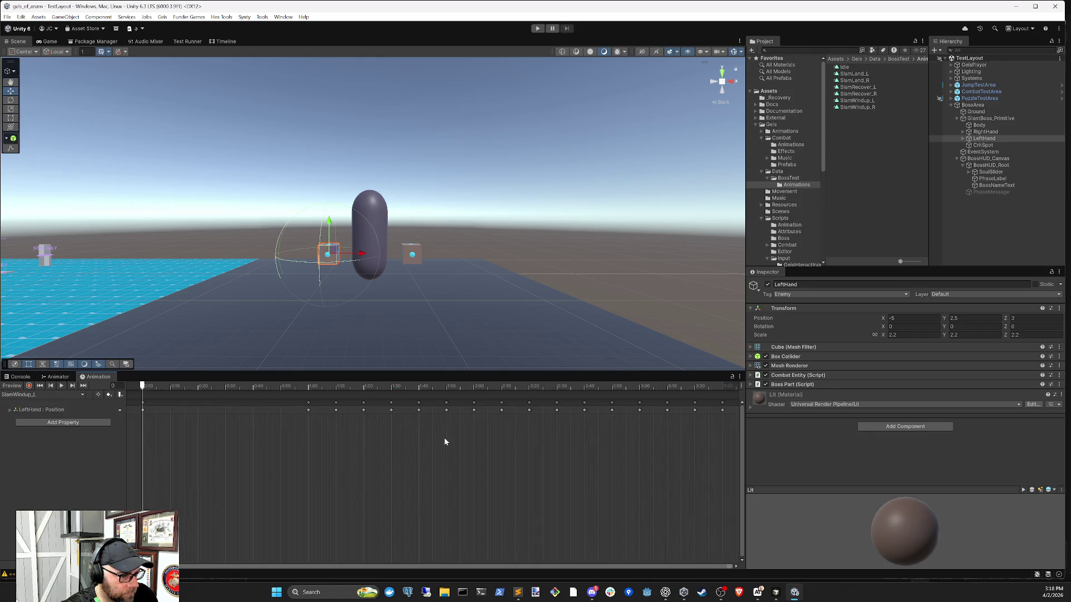
left_click_drag(449, 430, 151, 394)
right_click(449, 410)
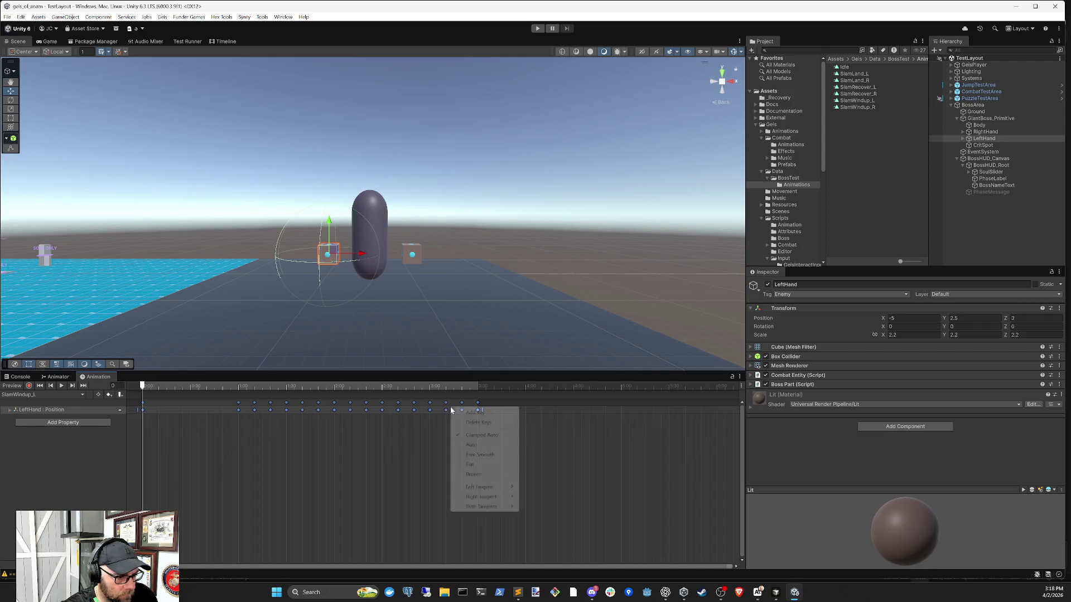
left_click(483, 446)
left_click(62, 386)
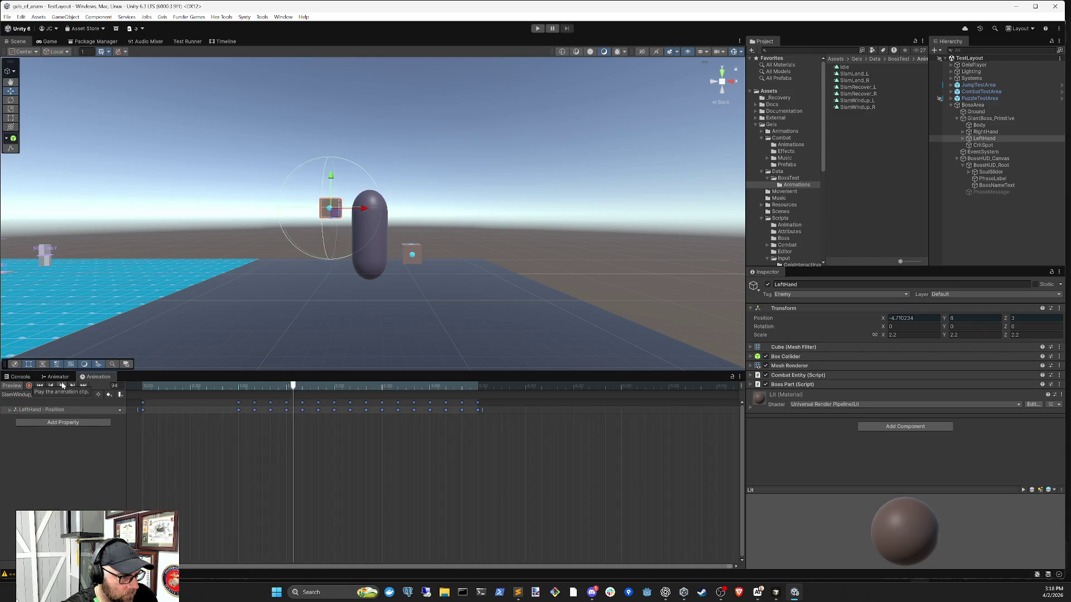
Step: Set all SlamLand_L keyframes to Auto tangents, then switch to the SlamLand_R clip
left_click(42, 395)
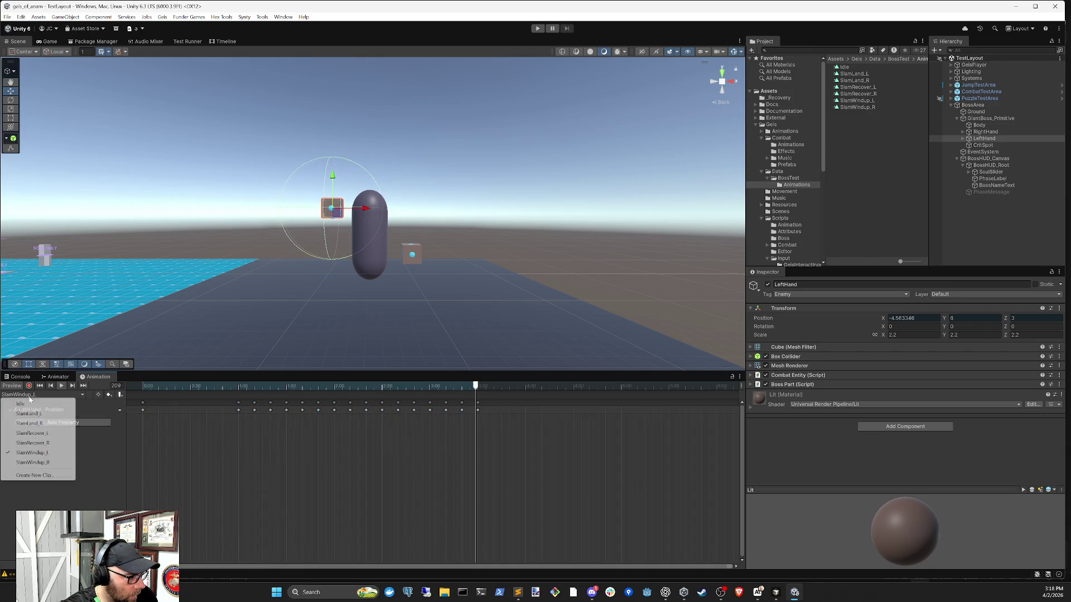
left_click(29, 414)
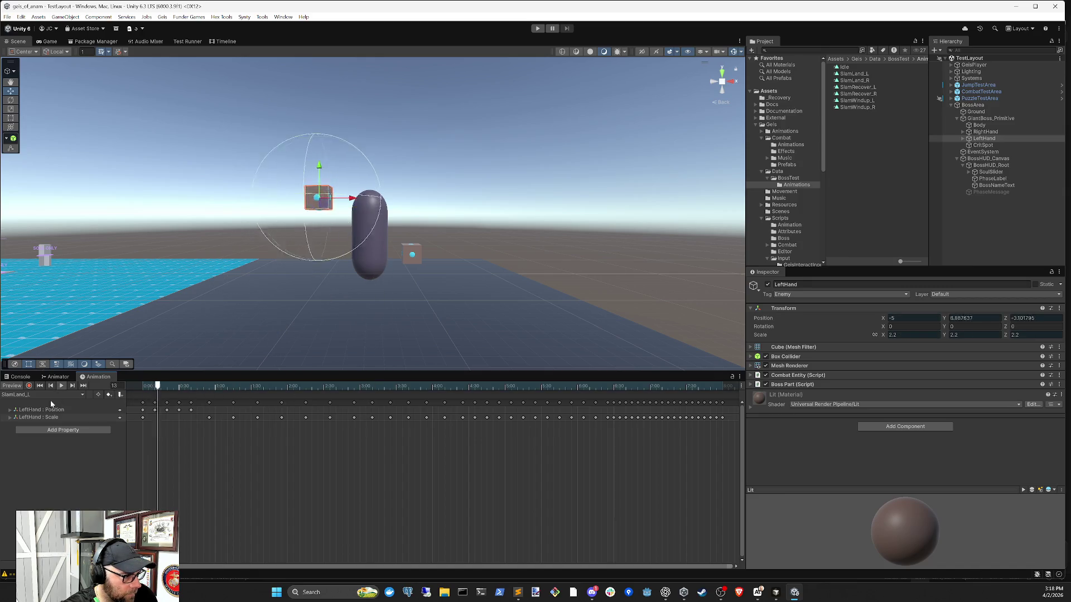
scroll(456, 447, "down", 2)
left_click_drag(597, 468, 131, 397)
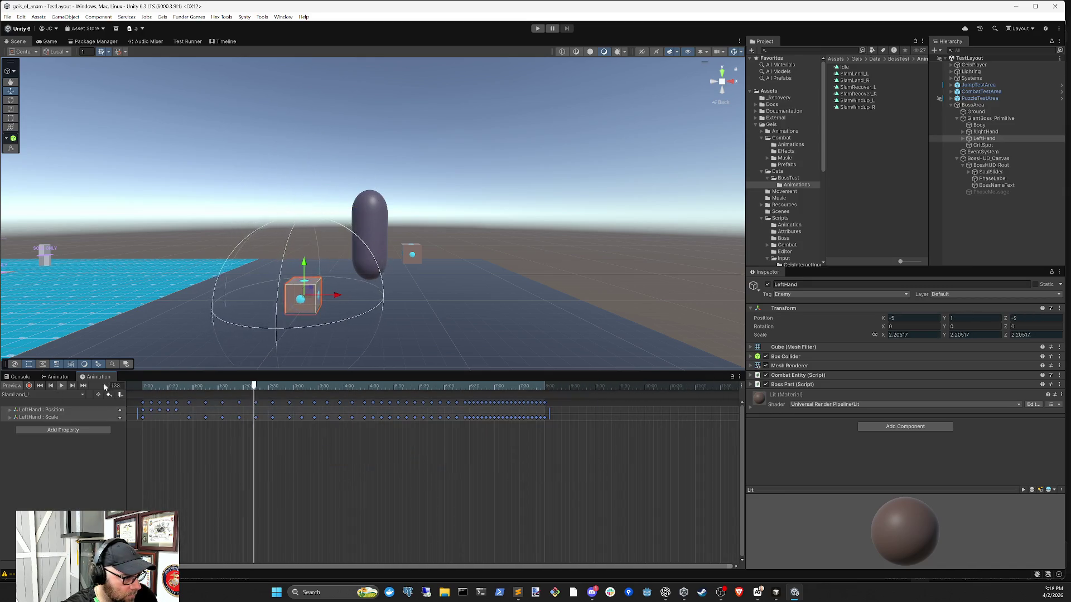
right_click(226, 408)
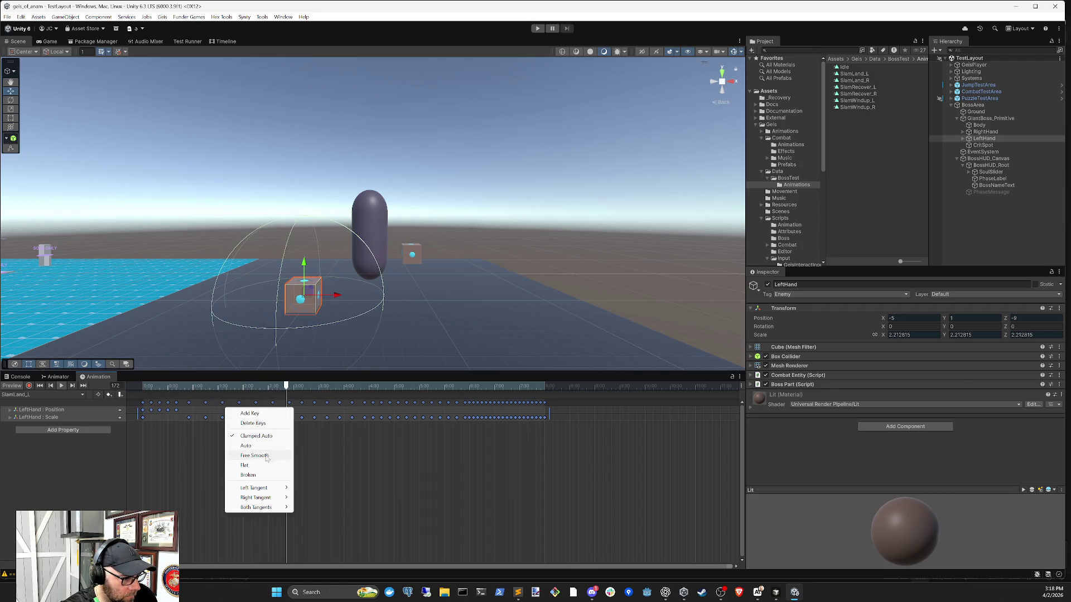
left_click(260, 446)
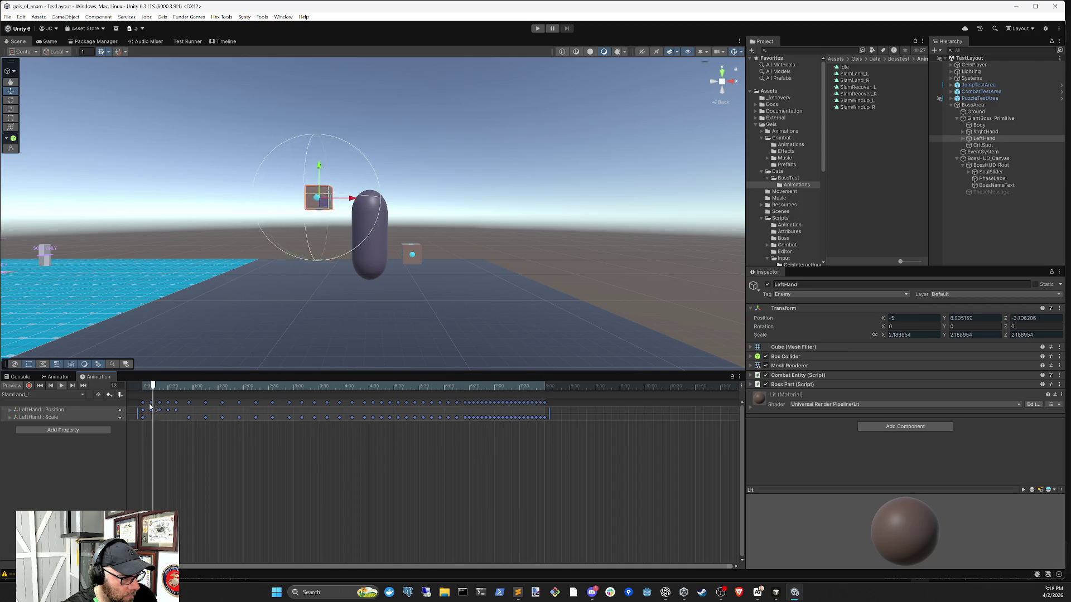
left_click(28, 395)
left_click(29, 423)
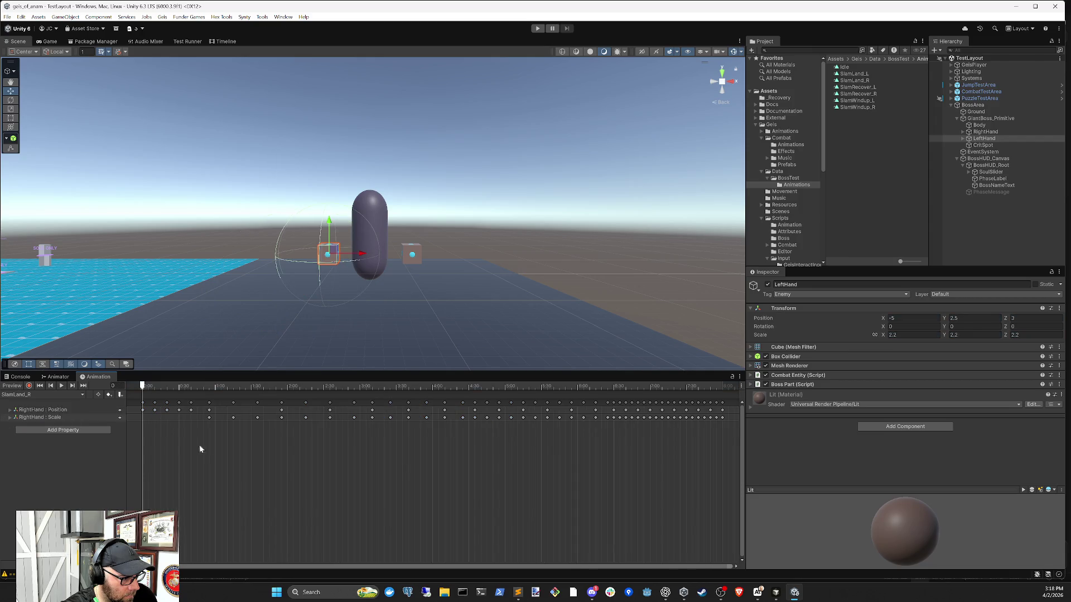
Step: Set all SlamLand_R keyframes to Auto tangents and preview the clip
mouse_move(664, 466)
left_mouse_down()
mouse_move(409, 405)
mouse_move(125, 398)
left_mouse_up()
key("f")
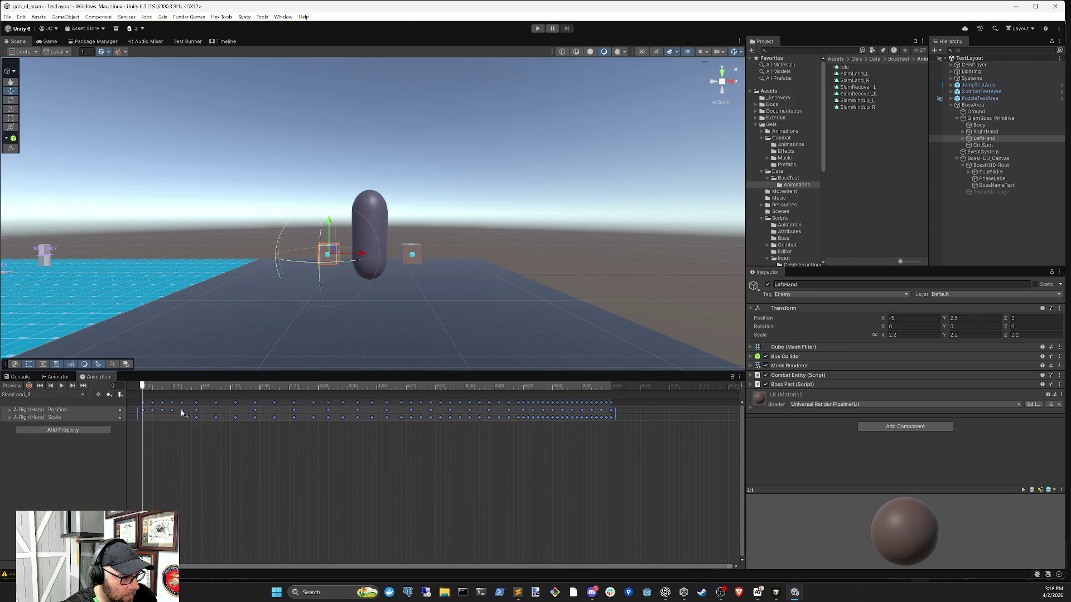
right_click(175, 413)
left_click(220, 452)
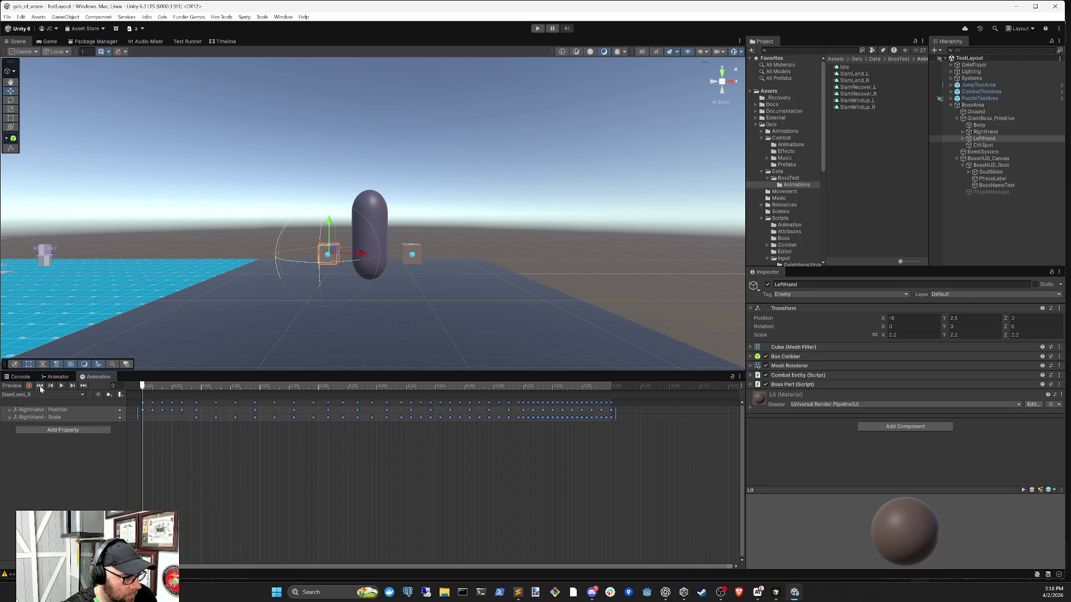
left_click(61, 386)
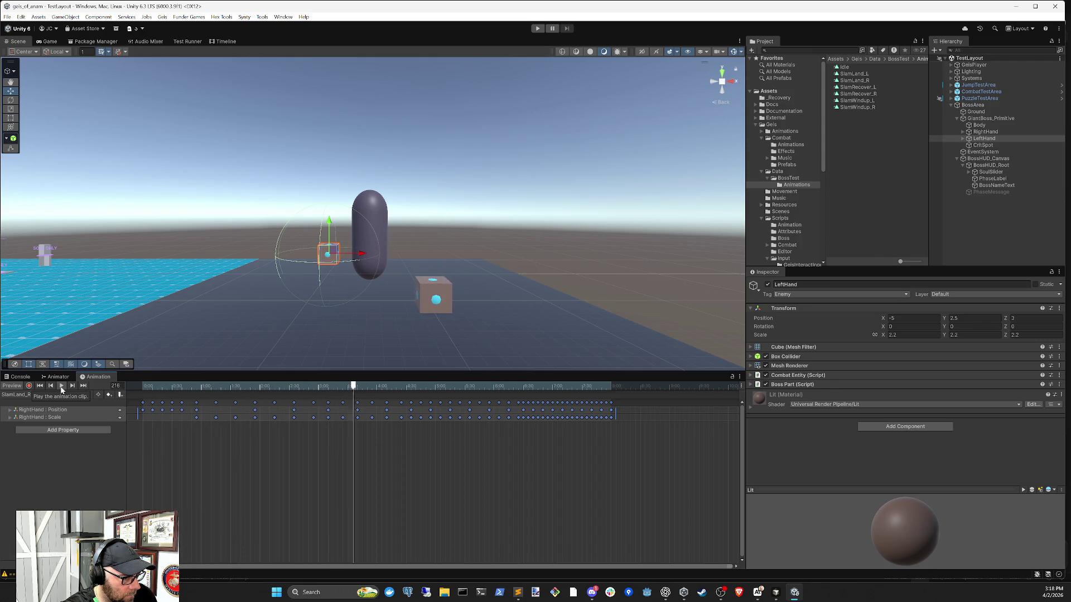
Step: Switch to the Idle clip and give all its keyframes Free Smooth tangents
left_click(27, 394)
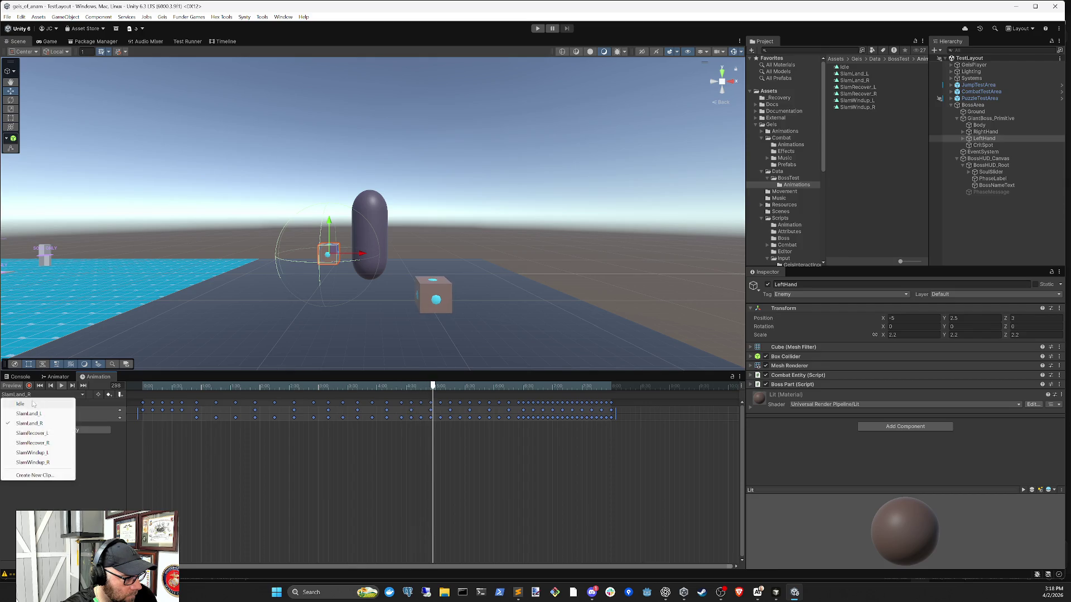
left_click(32, 405)
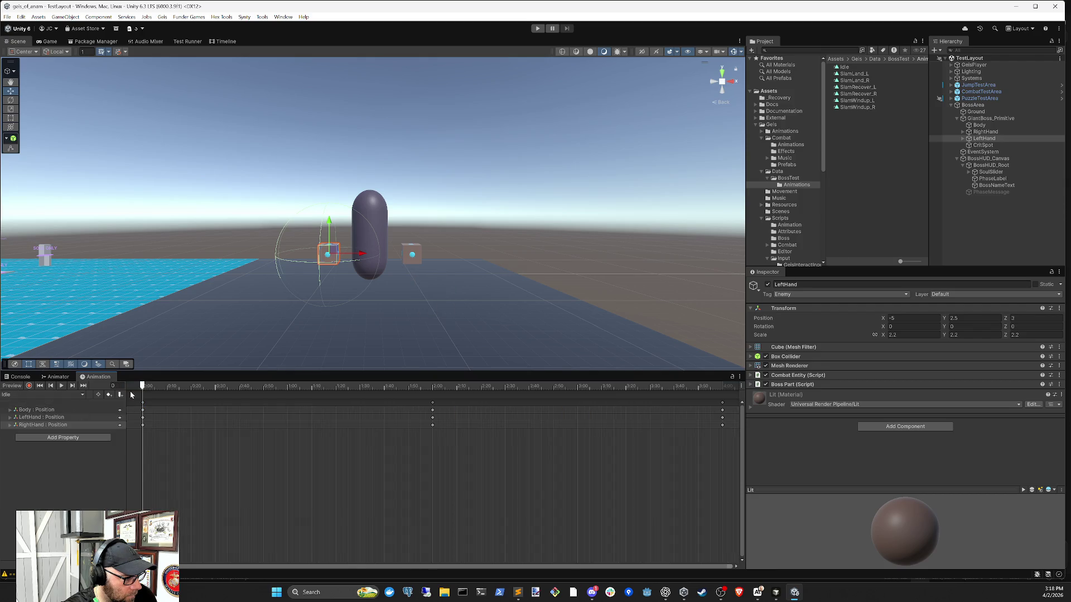
left_click(61, 385)
scroll(218, 421, "down", 2)
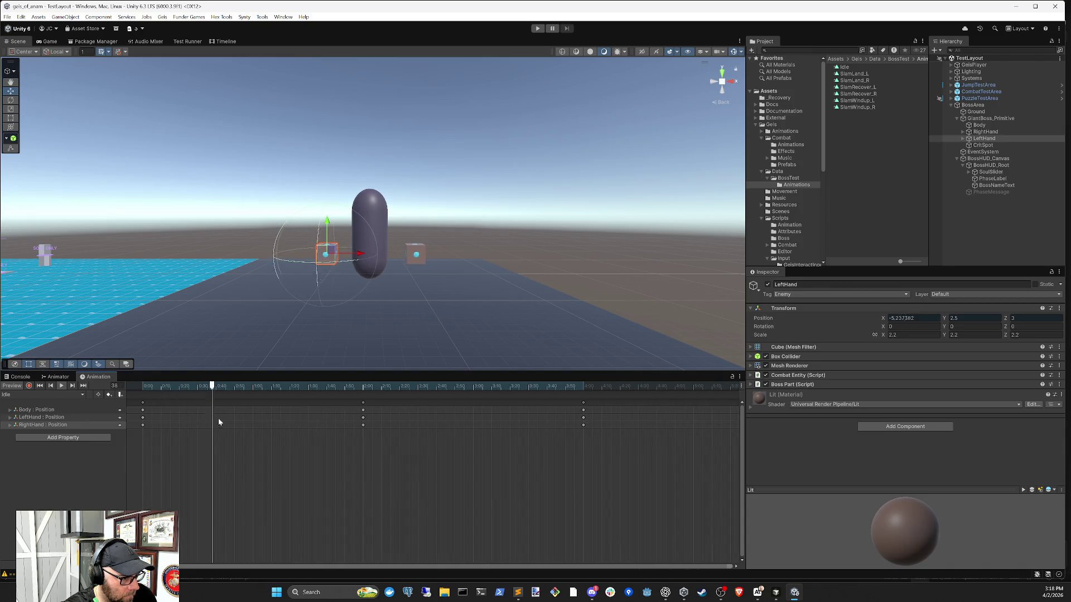
left_click_drag(591, 446, 137, 397)
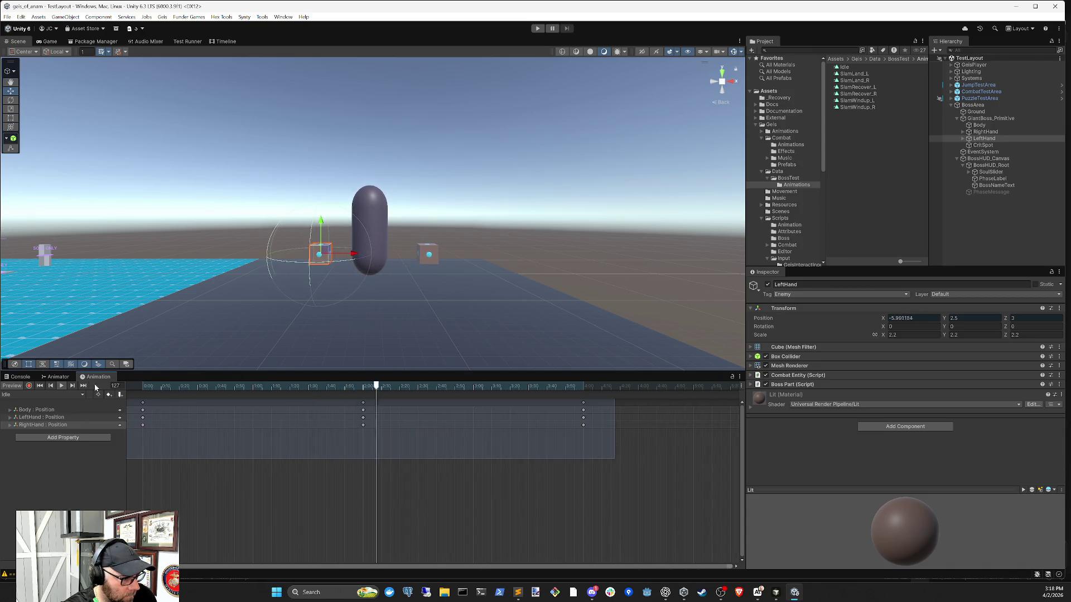
right_click(226, 420)
left_click(271, 466)
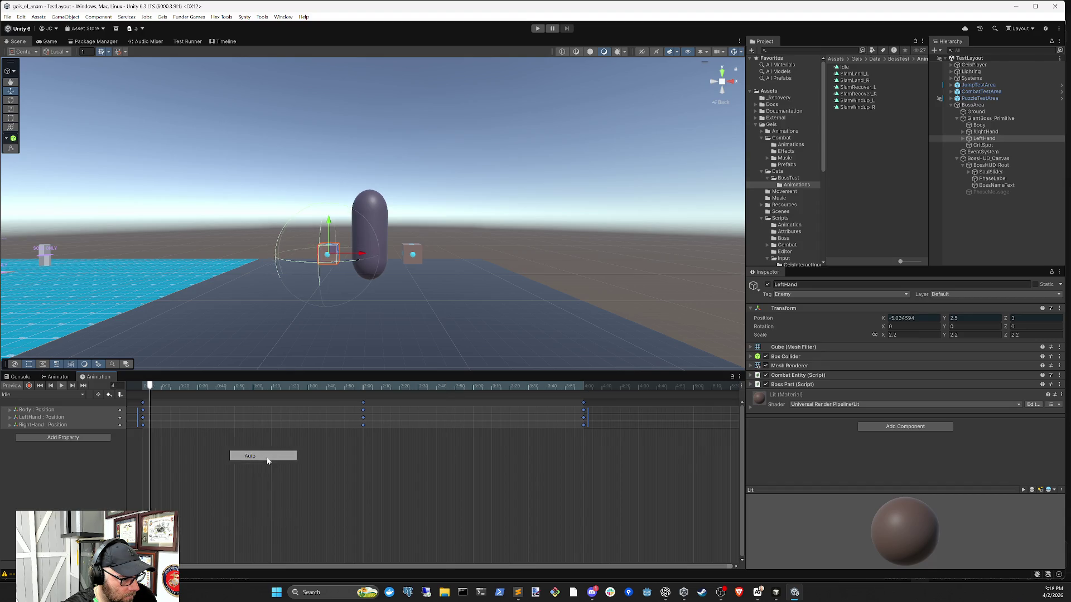
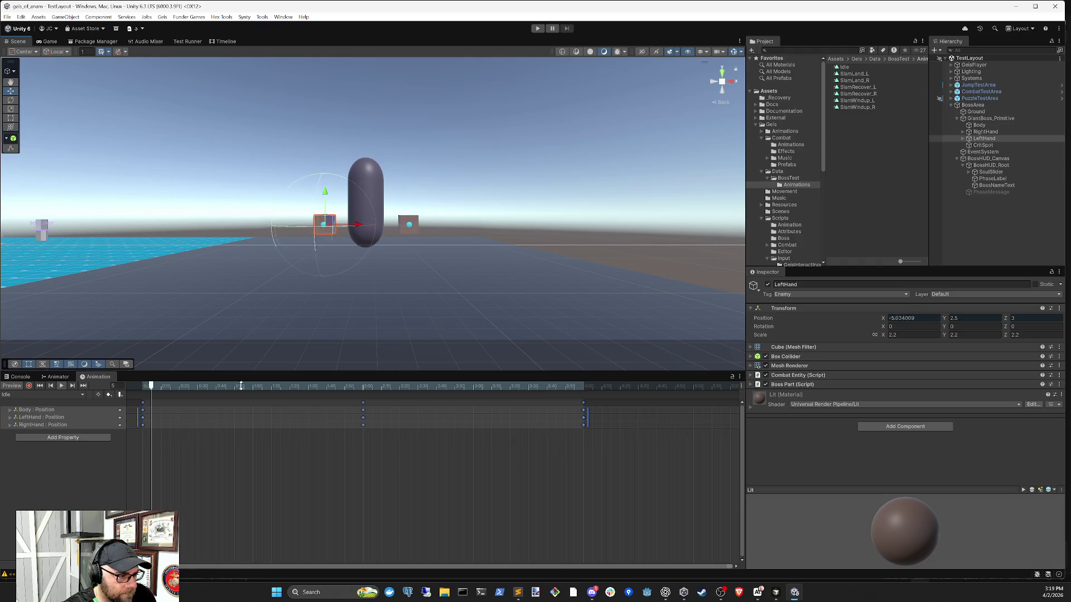
Step: Start recording in the Idle clip and line the playhead up on frame 120
left_click(22, 395)
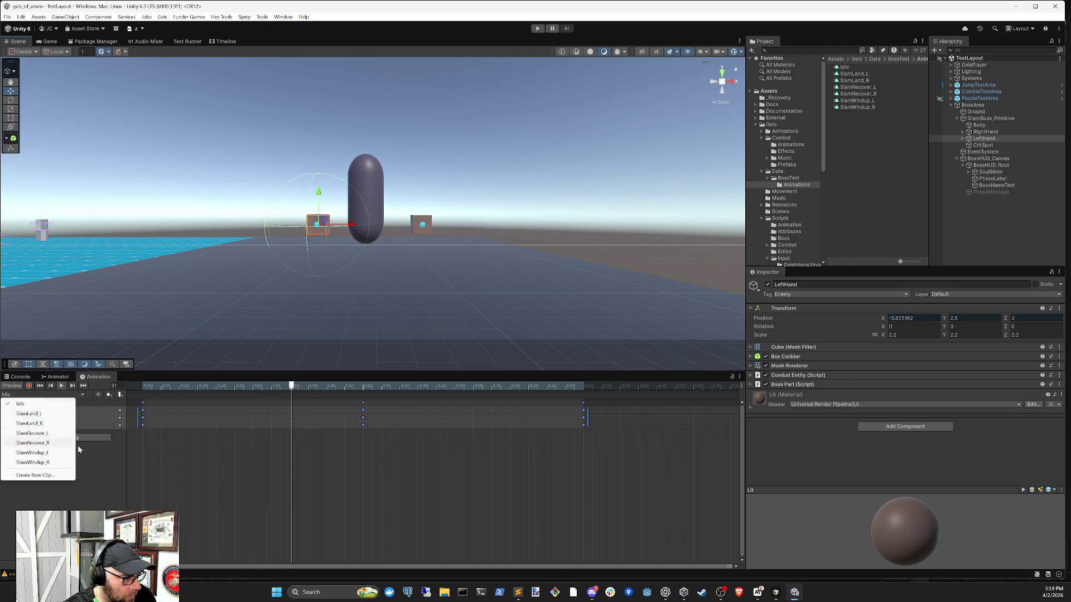
left_click(172, 432)
left_click(29, 386)
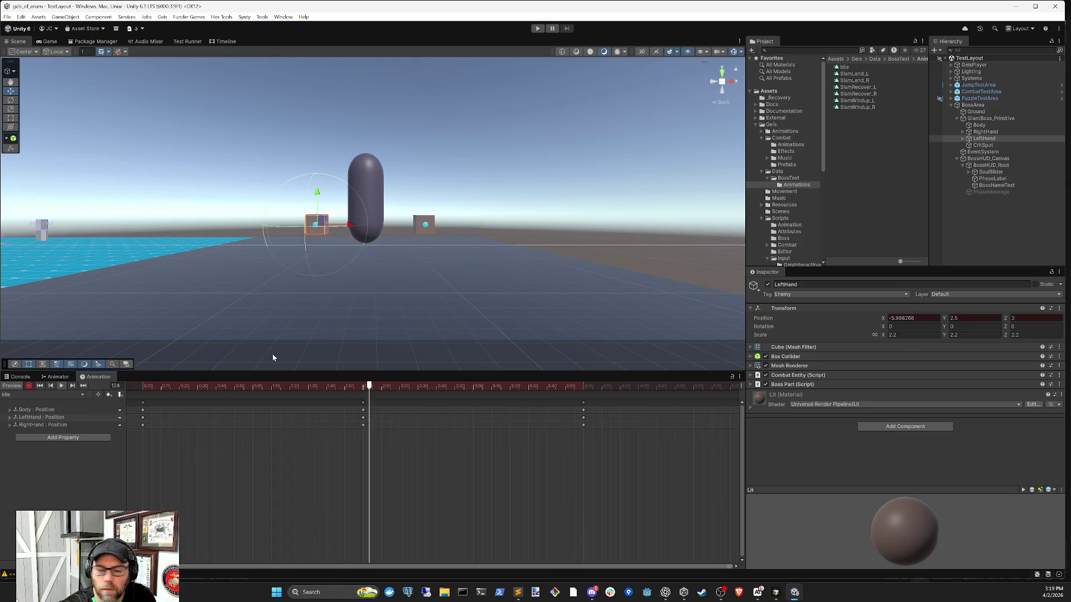
left_click_drag(351, 386, 144, 388)
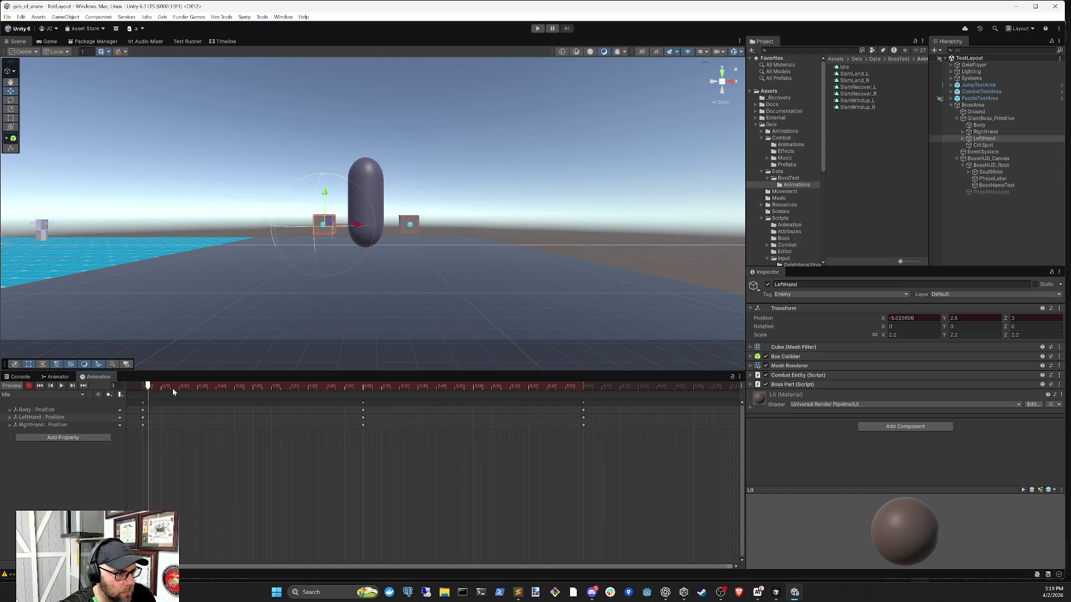
left_click(348, 386)
left_click_drag(360, 400, 365, 399)
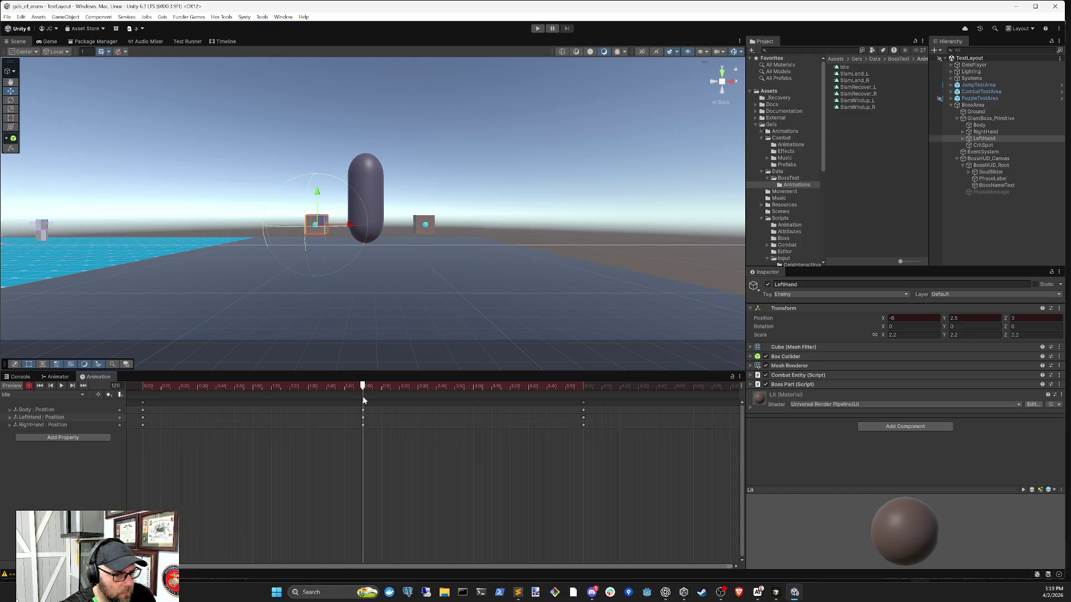
Step: Compare LeftHand and RightHand positions at frame 0 and frame 120
left_click(985, 132)
left_click(985, 139)
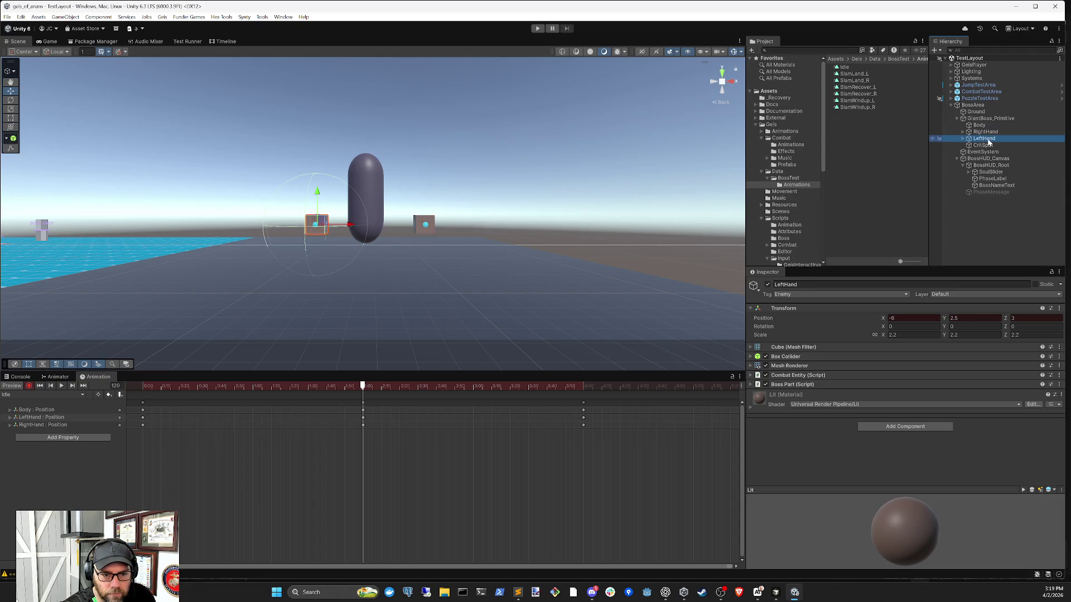
mouse_move(164, 387)
left_mouse_down()
mouse_move(150, 389)
mouse_move(365, 389)
mouse_move(364, 400)
mouse_move(114, 401)
left_mouse_up()
left_click(985, 132)
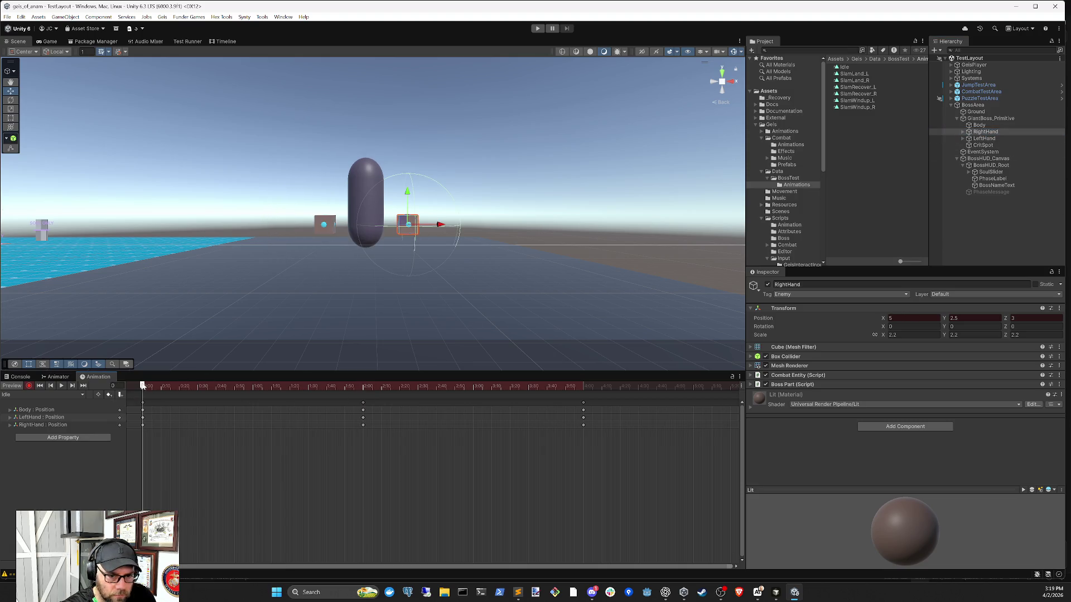
left_click_drag(140, 387, 363, 402)
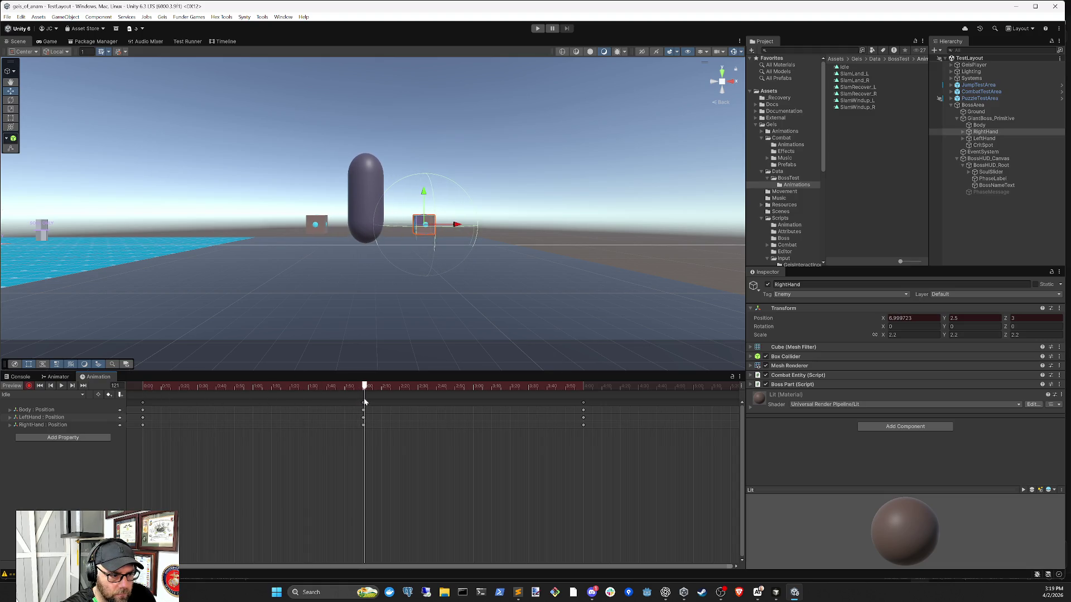
left_click_drag(363, 401, 138, 407)
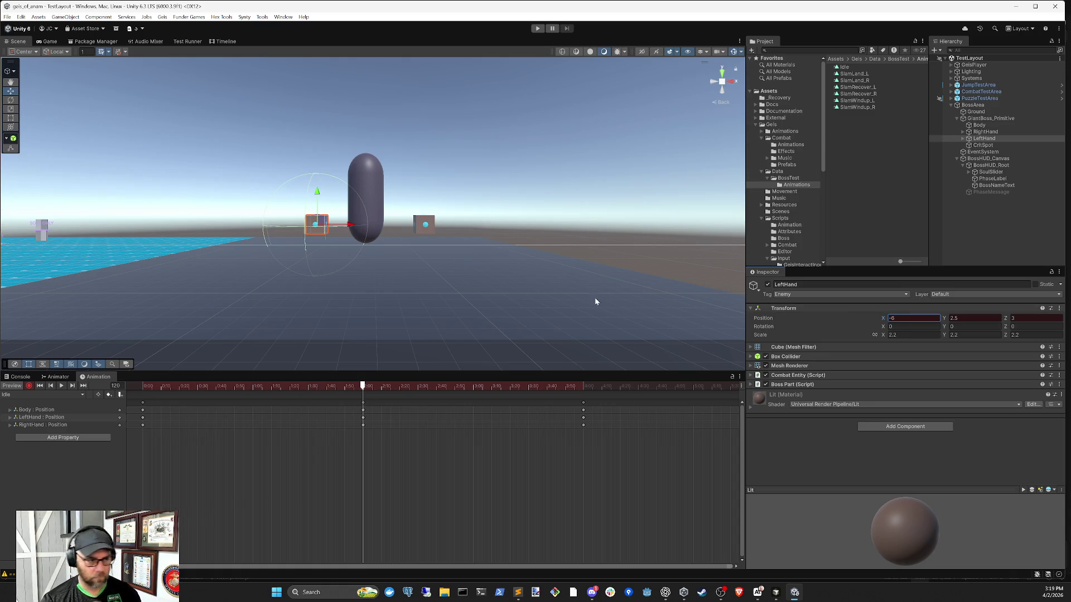
Step: Key LeftHand's X to -7 at frame 120, check the motion, and stop recording
type("7")
mouse_move(308, 386)
left_mouse_down()
mouse_move(150, 391)
mouse_move(351, 390)
mouse_move(464, 426)
mouse_move(591, 431)
mouse_move(196, 443)
mouse_move(35, 397)
left_mouse_up()
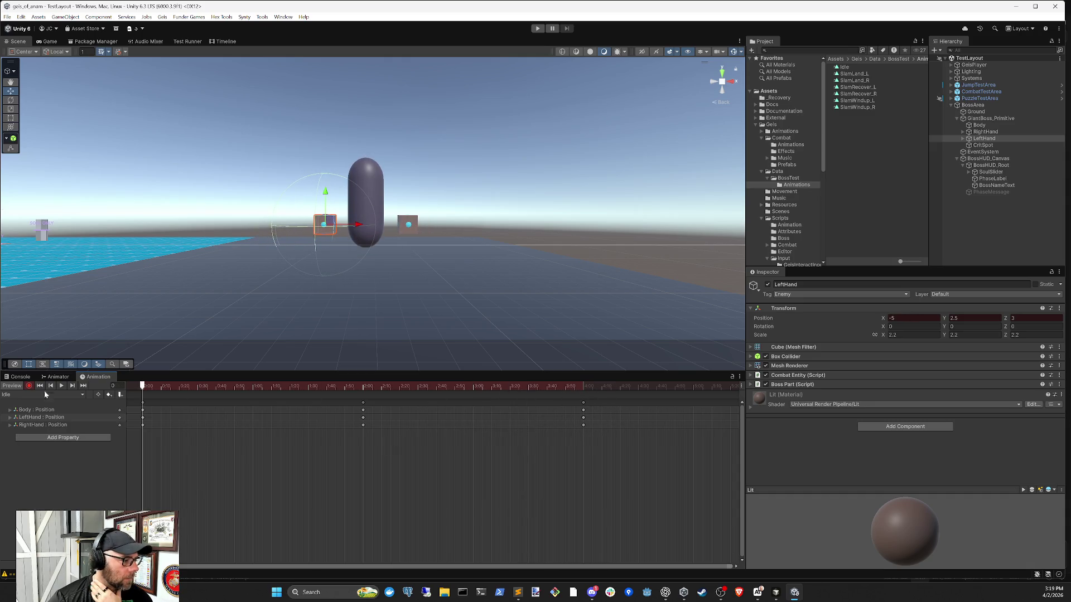
left_click(29, 386)
Step: Preview the Idle clip, then the SlamLand_L clip
left_click(62, 386)
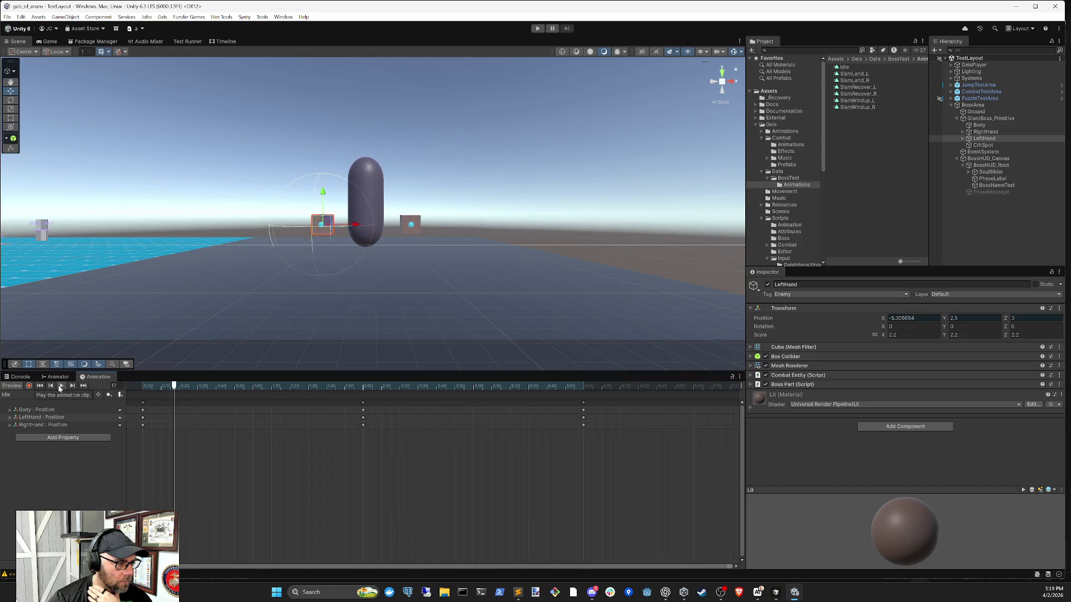
left_click(37, 396)
left_click(40, 404)
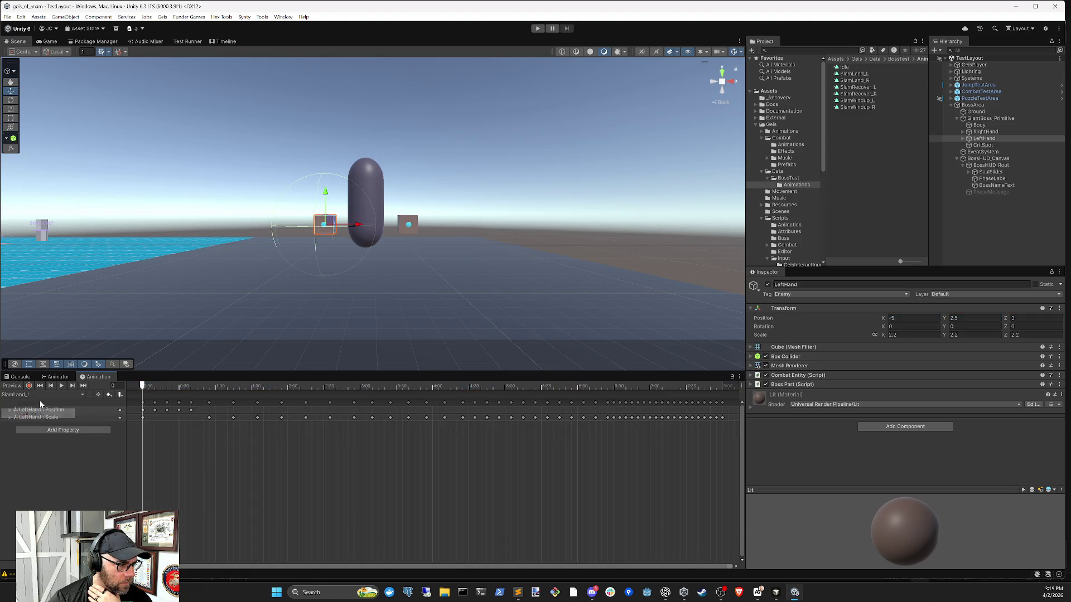
left_click(61, 386)
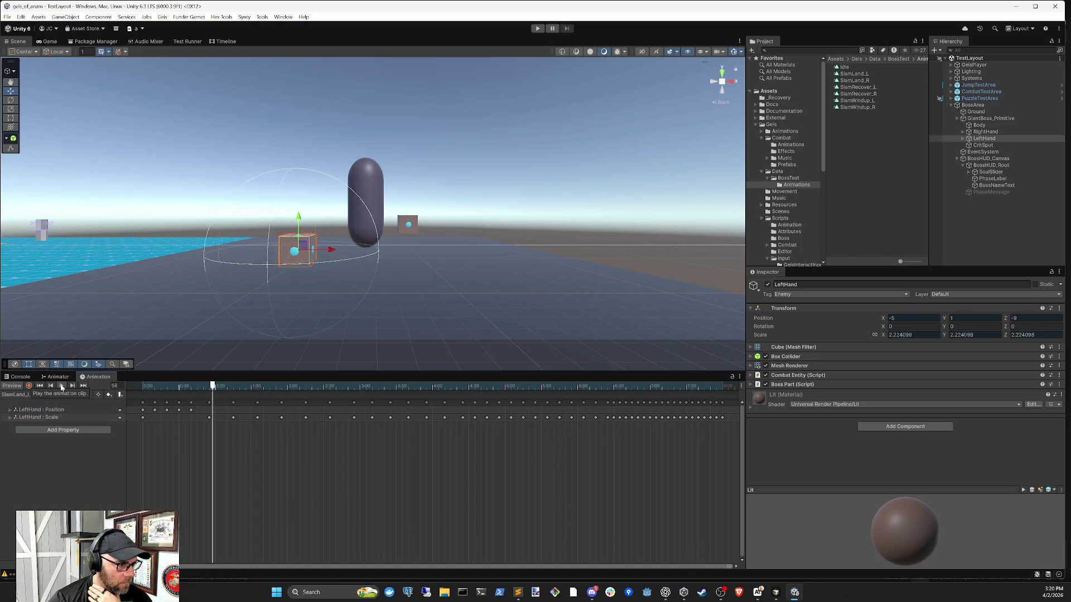
Step: Preview the SlamLand_R clip, resetting and replaying it once
left_click(32, 395)
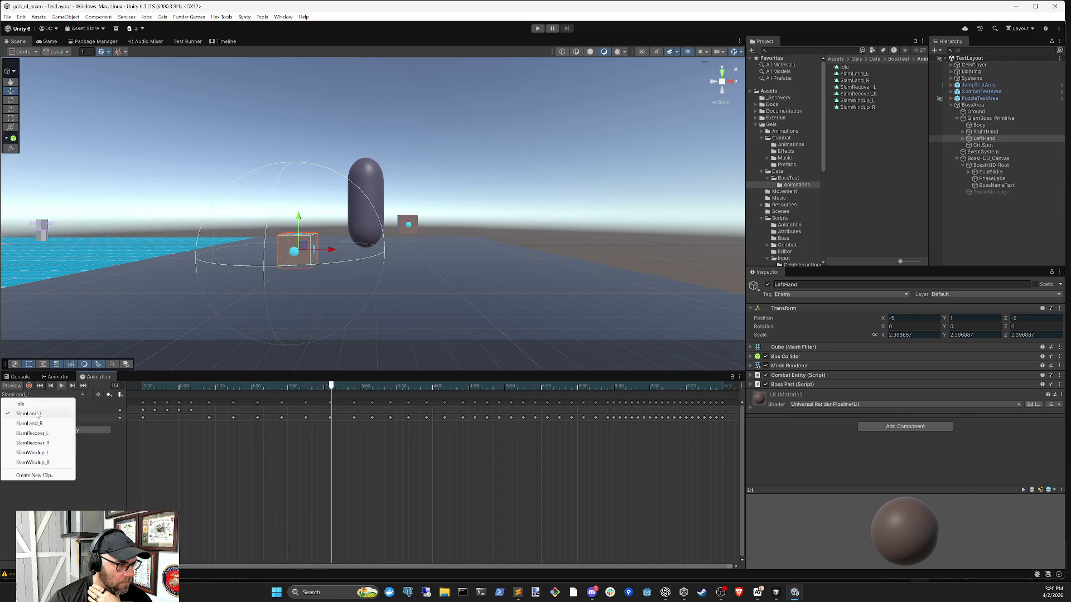
left_click(56, 410)
left_click(61, 386)
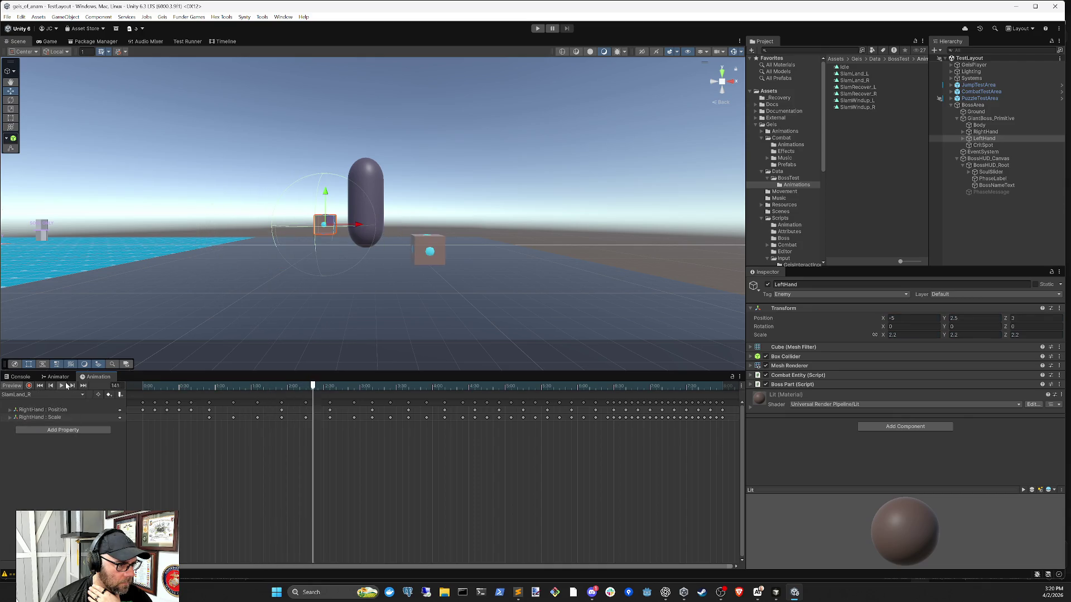
left_click(143, 386)
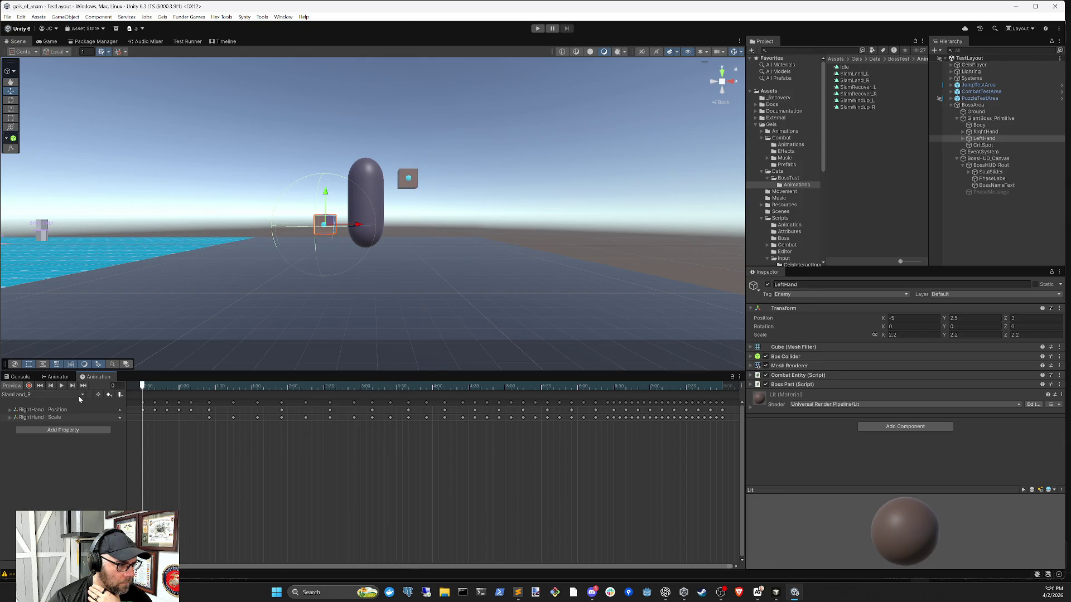
left_click(61, 385)
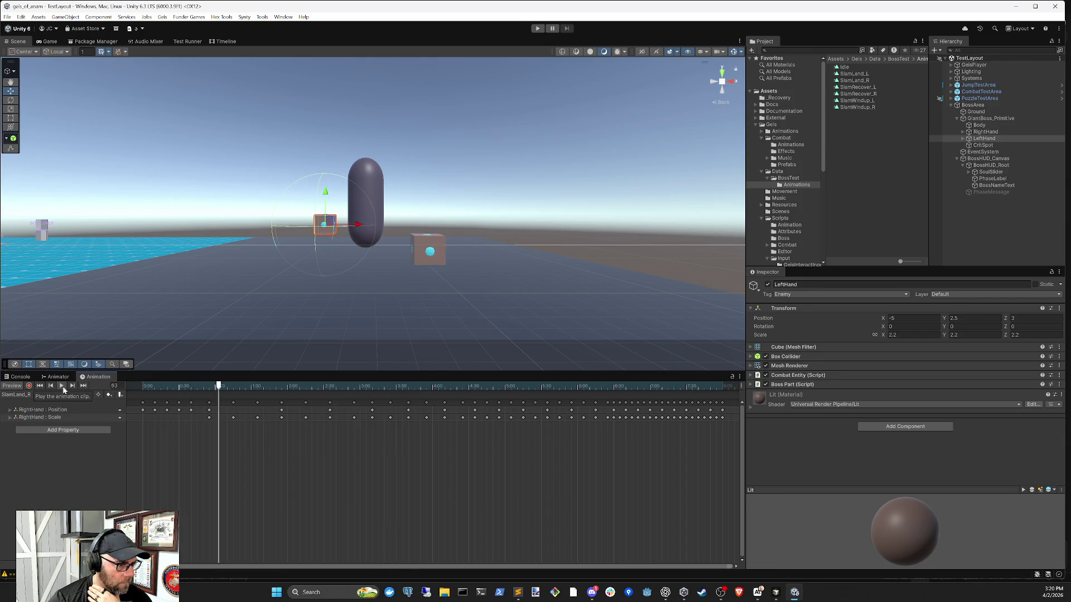
Step: Preview the SlamRecover_L clip and then the SlamRecover_R clip
left_click(39, 395)
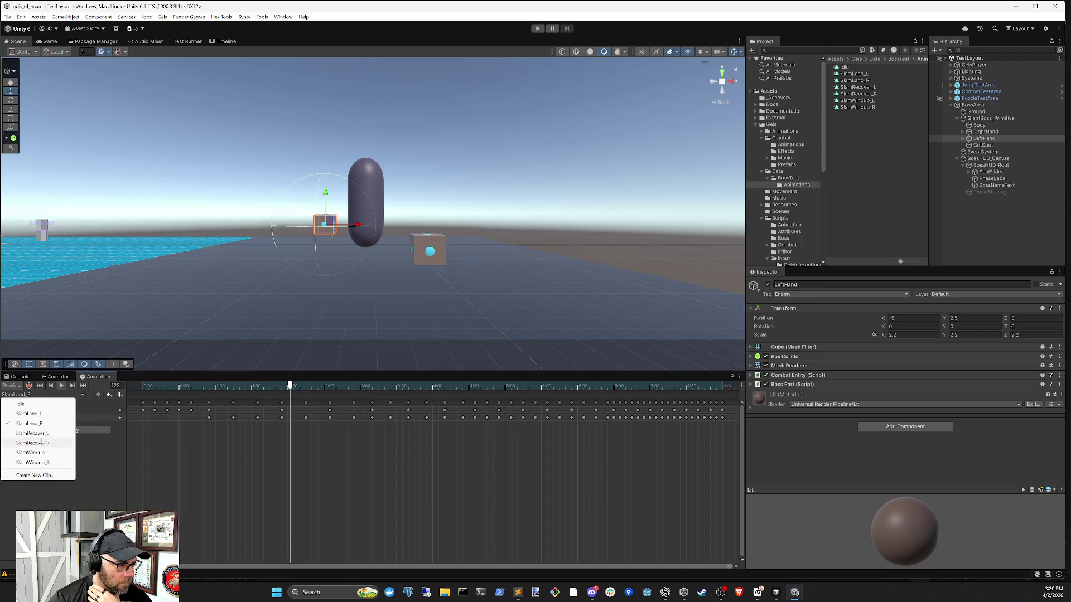
left_click(42, 434)
left_click(60, 386)
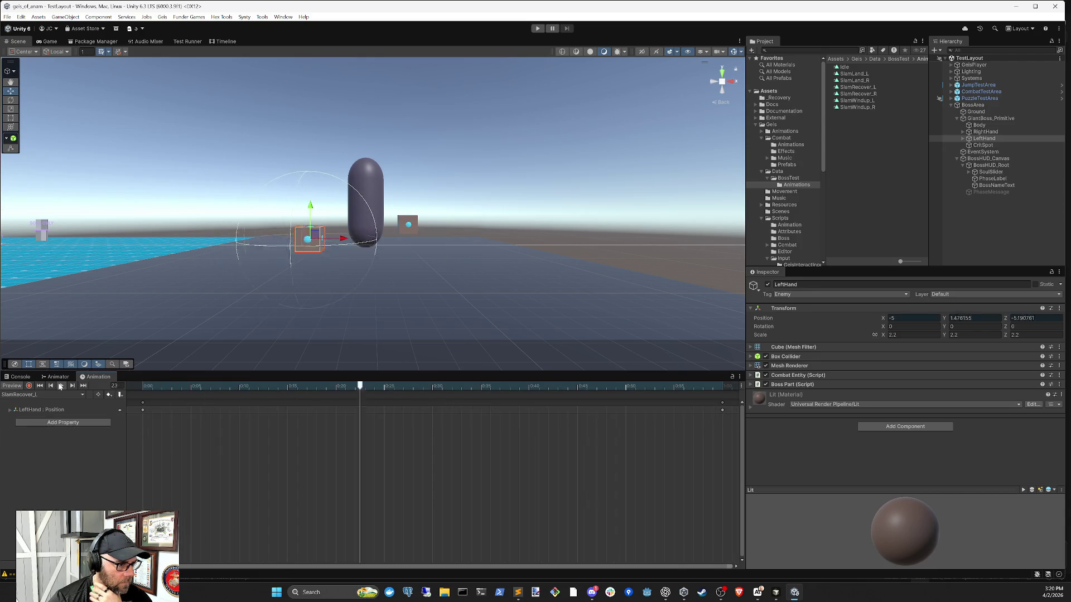
left_click(61, 386)
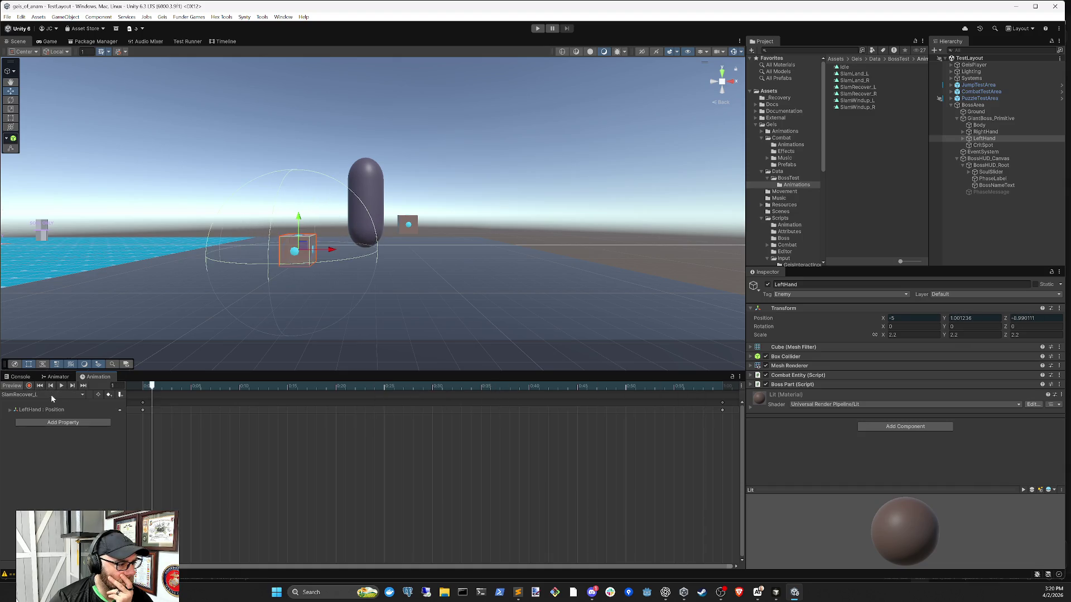
left_click(52, 394)
left_click(43, 442)
left_click(61, 386)
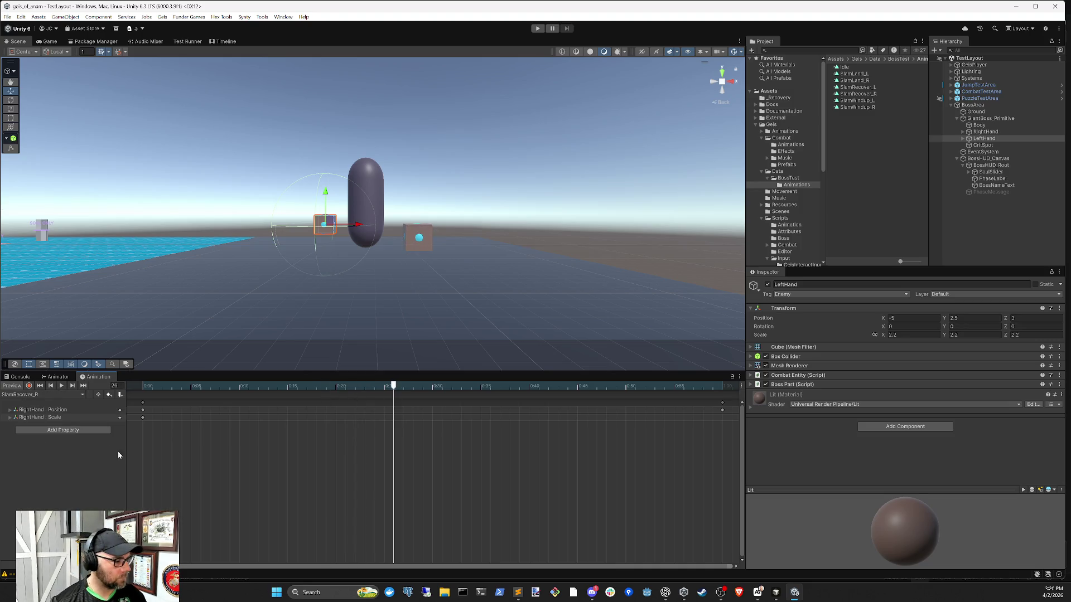
left_click(31, 397)
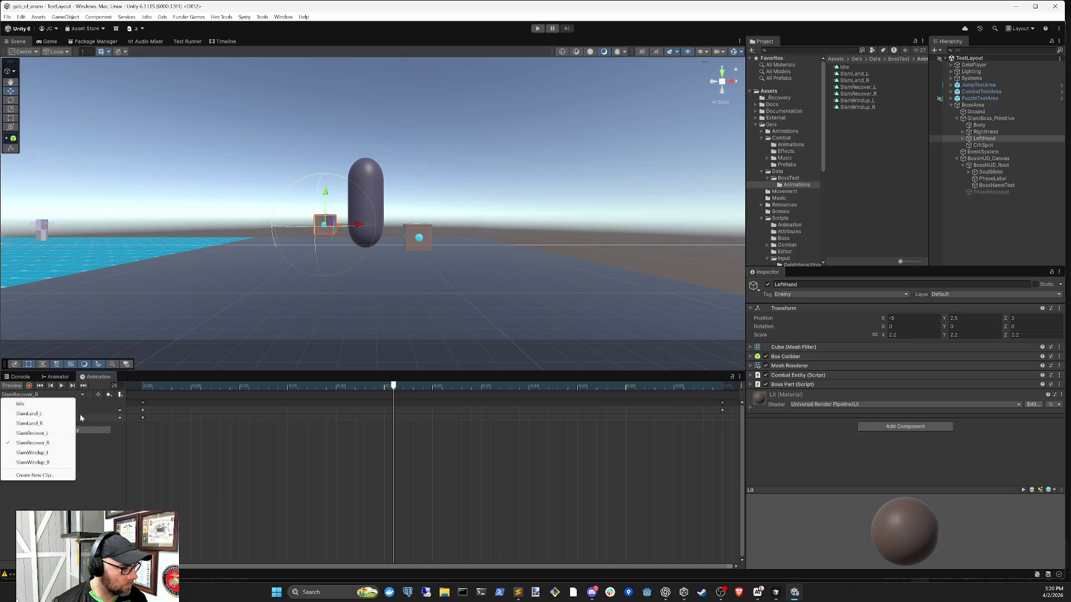
Step: Play and scrub the SlamWindup_L clip to watch the left hand rise
left_click(51, 454)
scroll(200, 426, "down", 3)
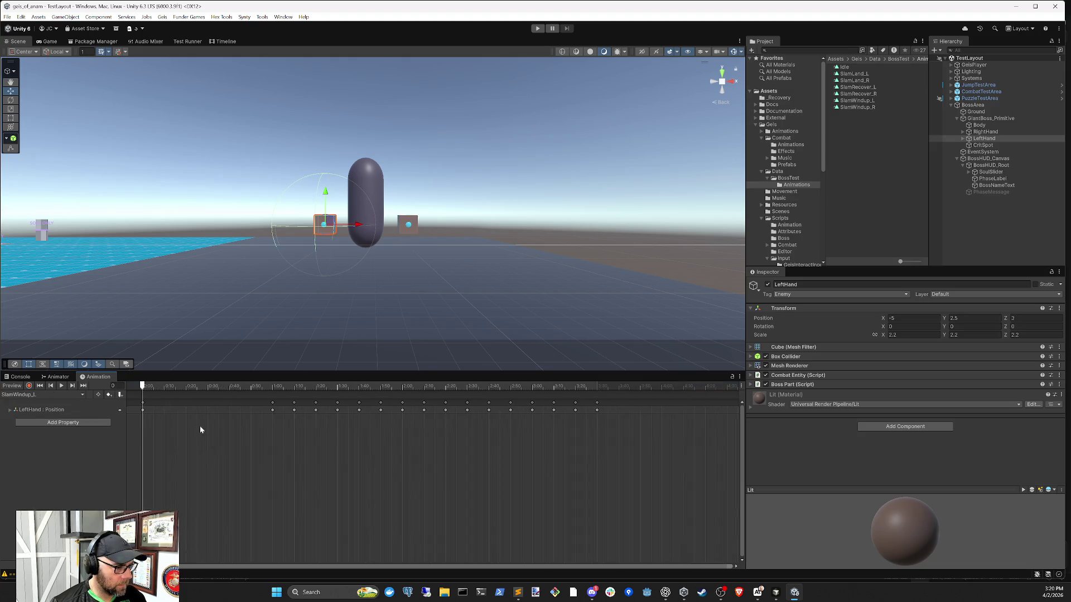
left_click(63, 385)
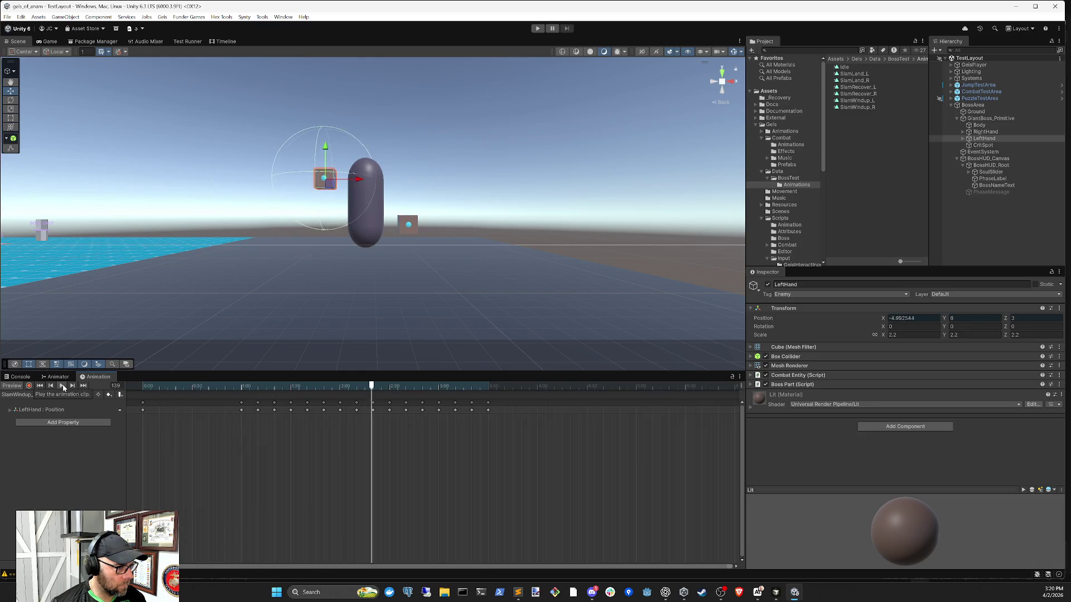
mouse_move(242, 386)
left_mouse_down()
mouse_move(256, 392)
mouse_move(243, 392)
left_mouse_up()
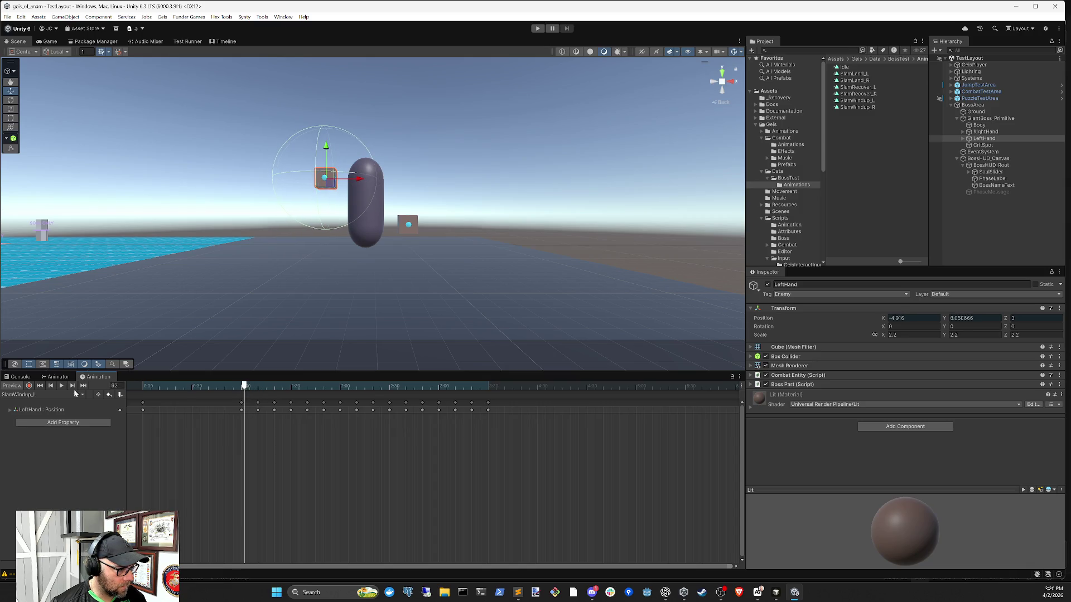
Step: Play SlamWindup_R, scrub to frame 65 to check the raised hand, and select RightHand
left_click(31, 395)
left_click(54, 463)
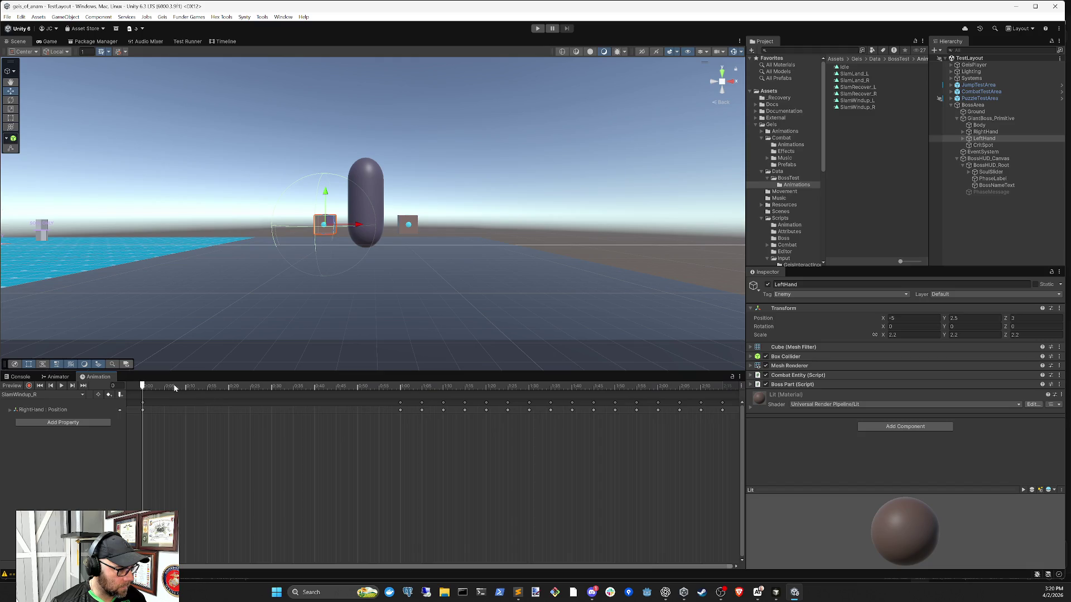
mouse_move(143, 389)
left_mouse_down()
mouse_move(329, 389)
mouse_move(3, 390)
left_mouse_up()
left_click(62, 387)
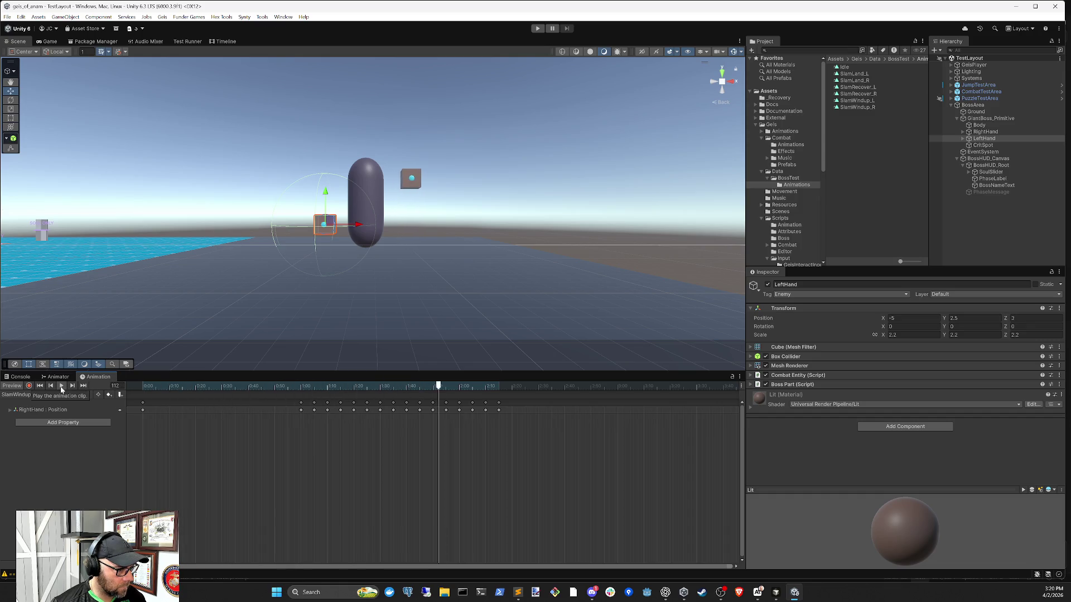
left_click_drag(301, 387, 314, 389)
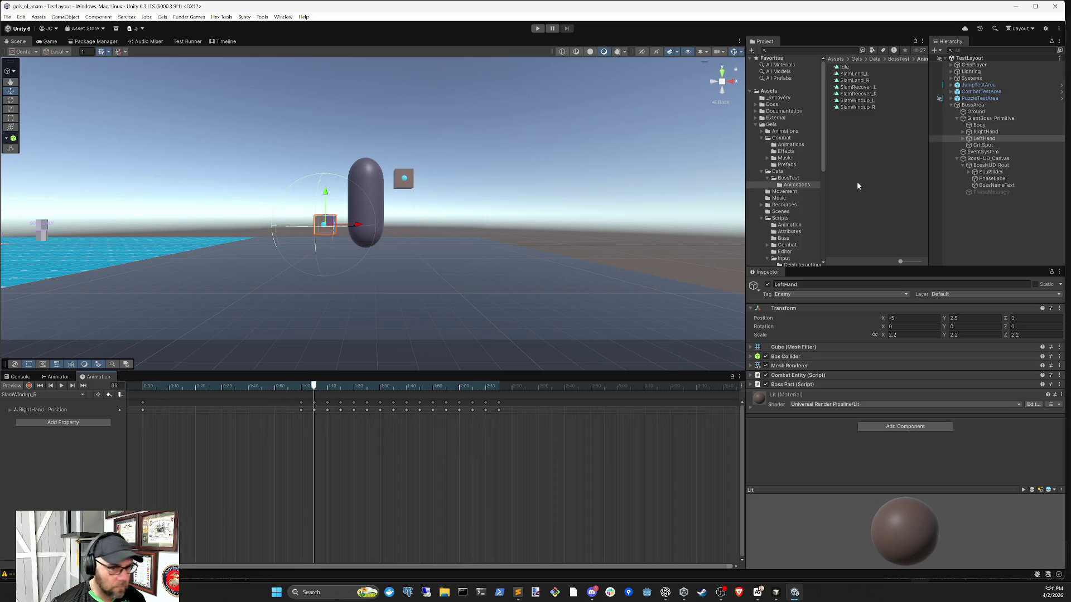
left_click(991, 133)
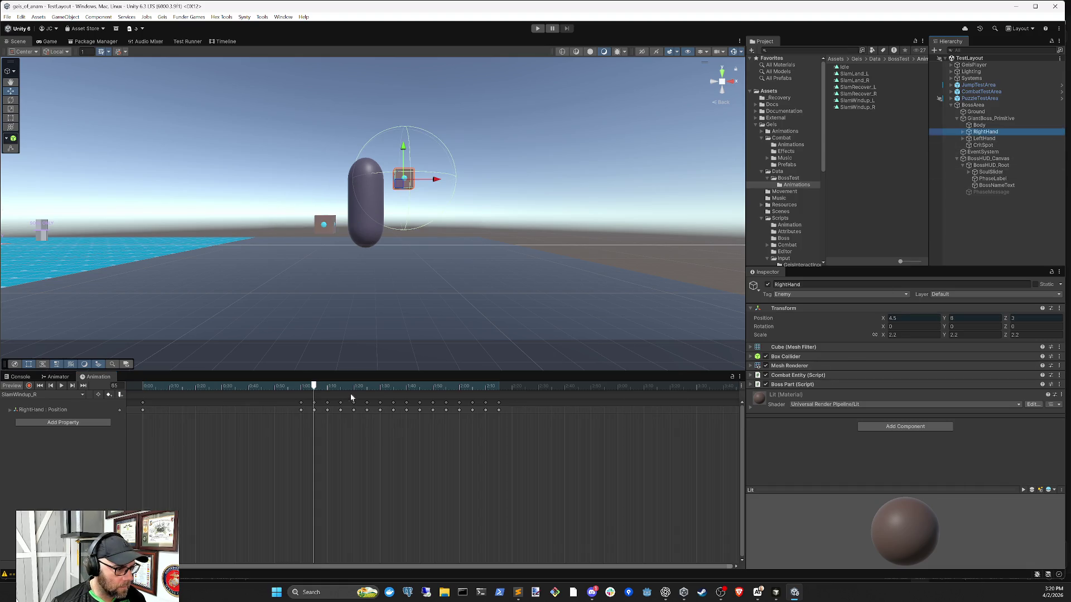
Step: Return to SlamWindup_L, select LeftHand and scrub to frame 70 to see it raised to X -5, Y 6
mouse_move(315, 388)
left_mouse_down()
mouse_move(301, 387)
mouse_move(392, 386)
mouse_move(359, 386)
left_mouse_up()
left_click(49, 395)
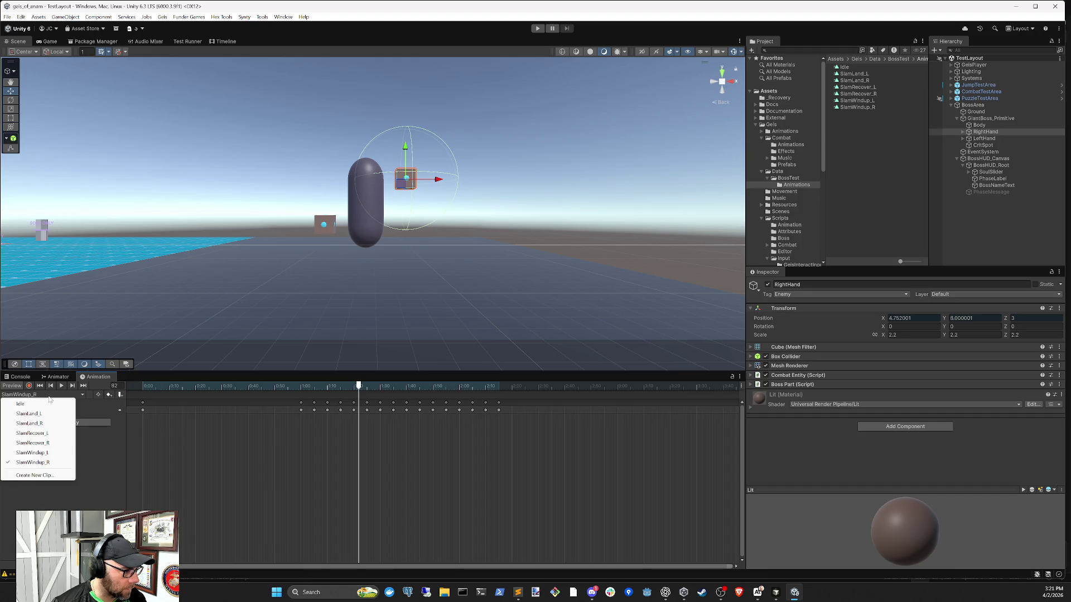
left_click(33, 452)
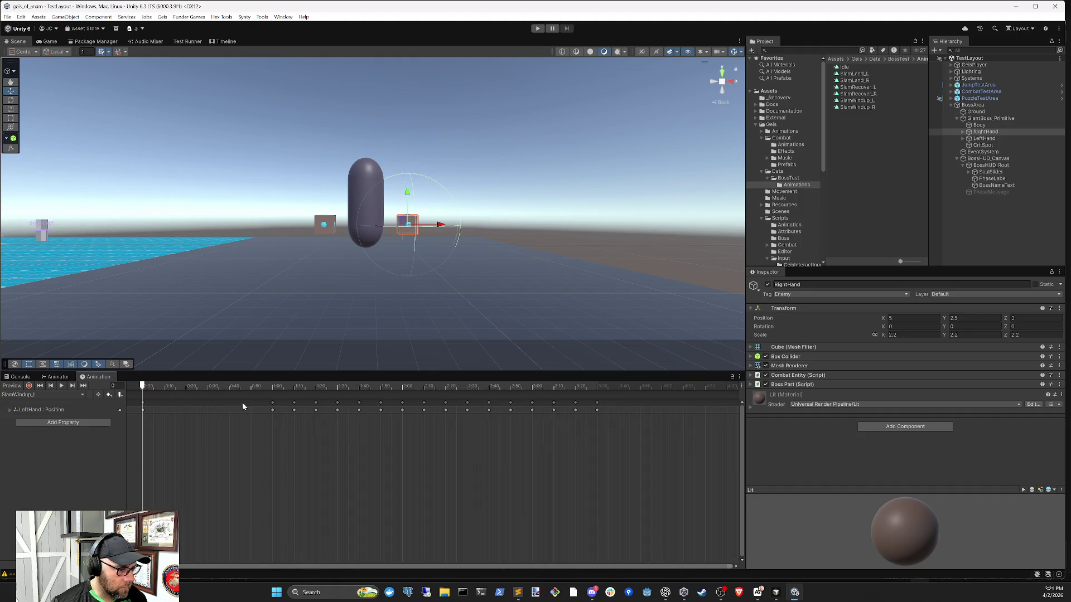
mouse_move(192, 387)
left_mouse_down()
mouse_move(304, 391)
mouse_move(276, 390)
left_mouse_up()
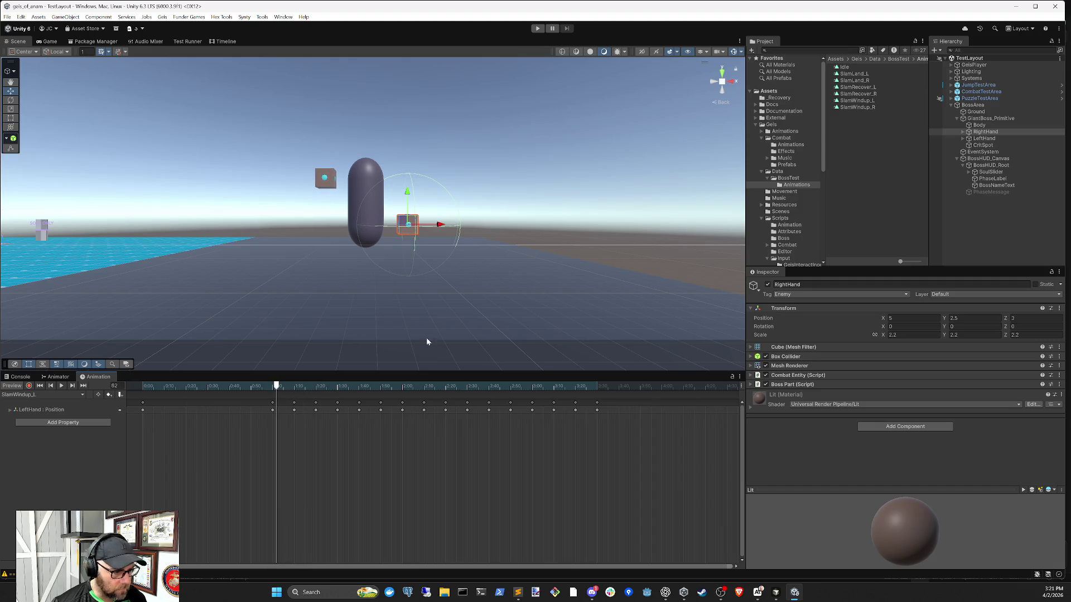
left_click(984, 138)
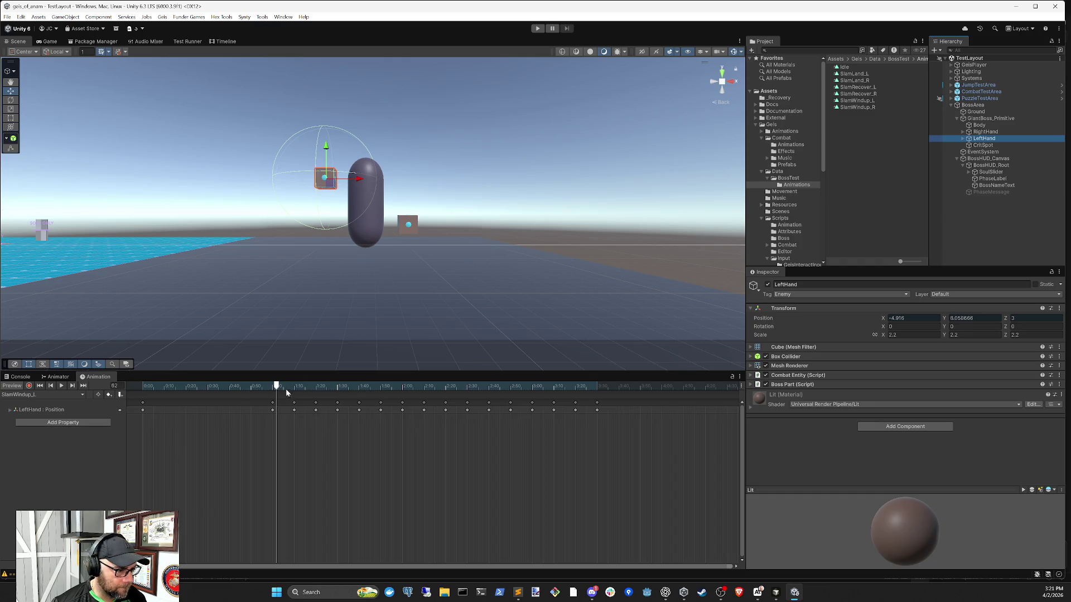
left_click_drag(277, 389, 316, 392)
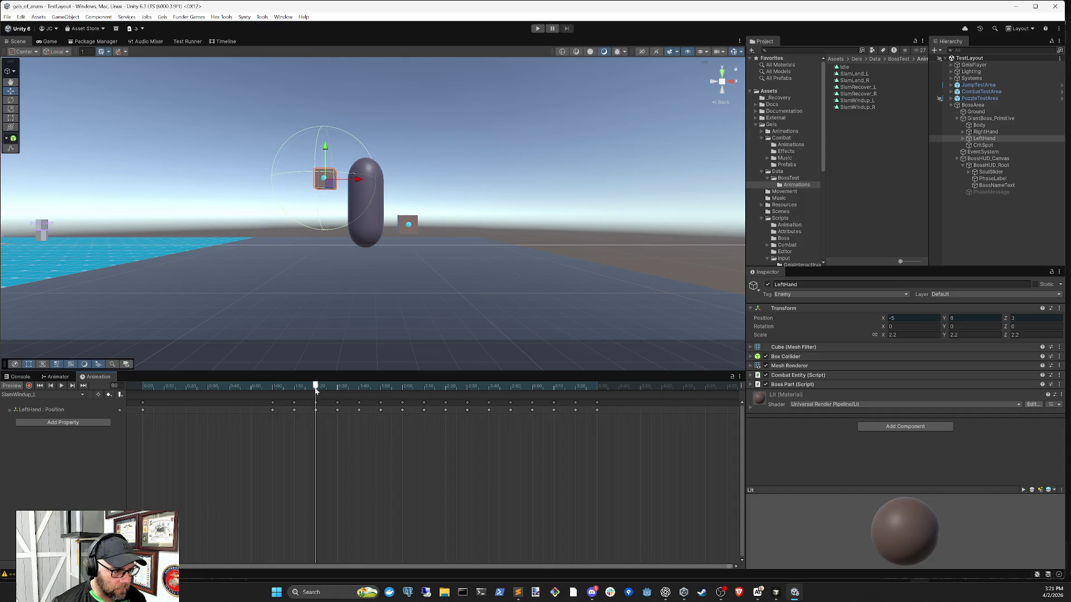
Step: At frame 90, try 5.5 for LeftHand's X and compare with frame 80
left_click_drag(316, 391, 337, 388)
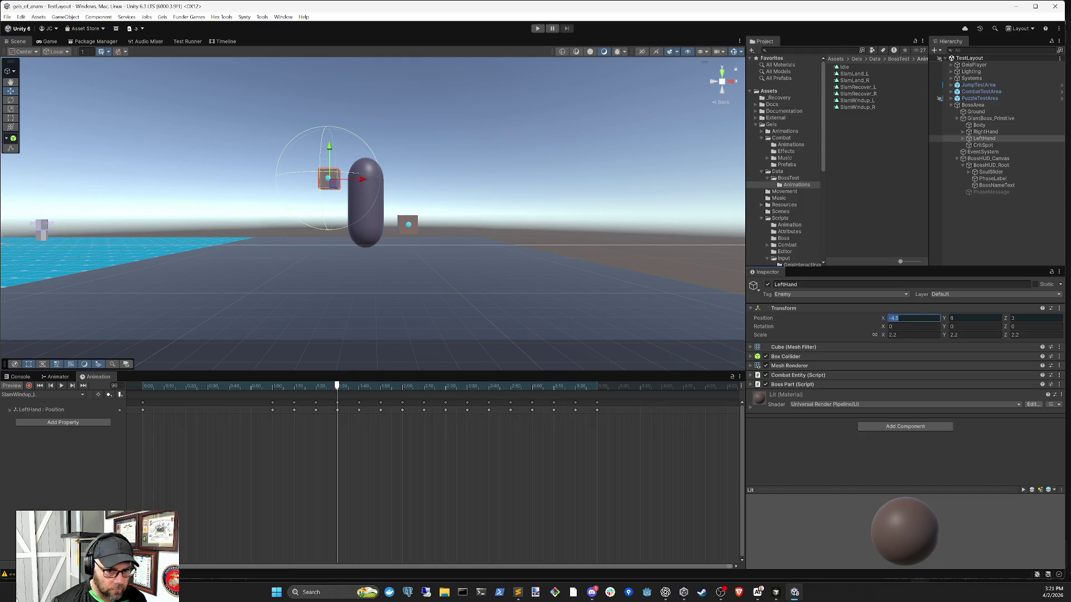
type("5.5")
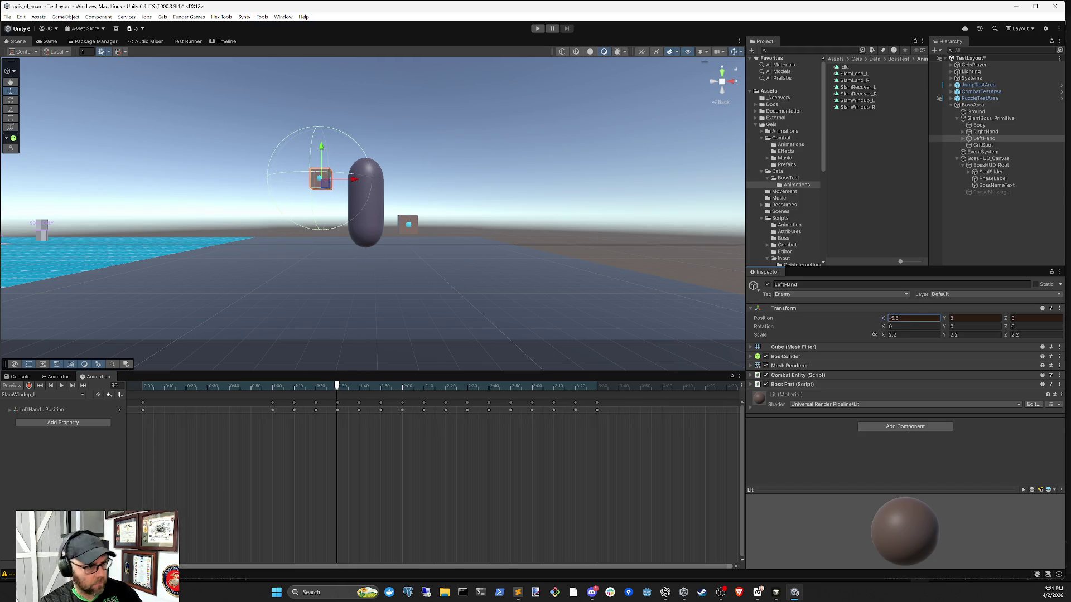
mouse_move(271, 393)
left_mouse_down()
mouse_move(339, 395)
mouse_move(266, 397)
mouse_move(302, 400)
mouse_move(274, 400)
mouse_move(288, 401)
left_mouse_up()
mouse_move(296, 402)
left_mouse_down()
mouse_move(338, 402)
mouse_move(271, 396)
mouse_move(338, 399)
left_mouse_up()
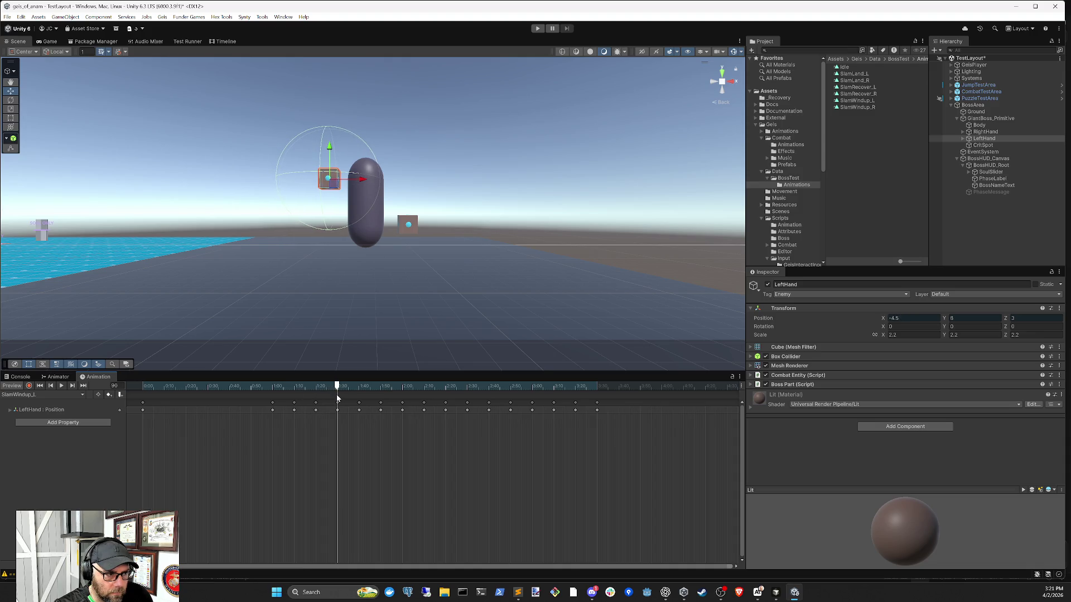
Step: Try LeftHand X values of 3.5 (undone back to -4.5) and 5.5, checking whether they stick
left_click(915, 318)
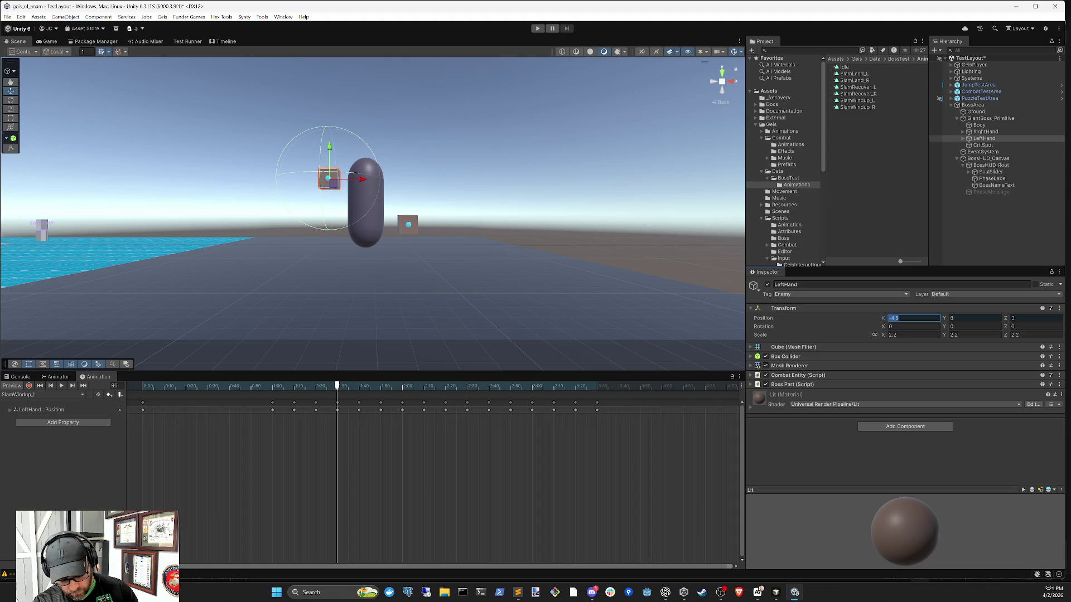
type("3.5")
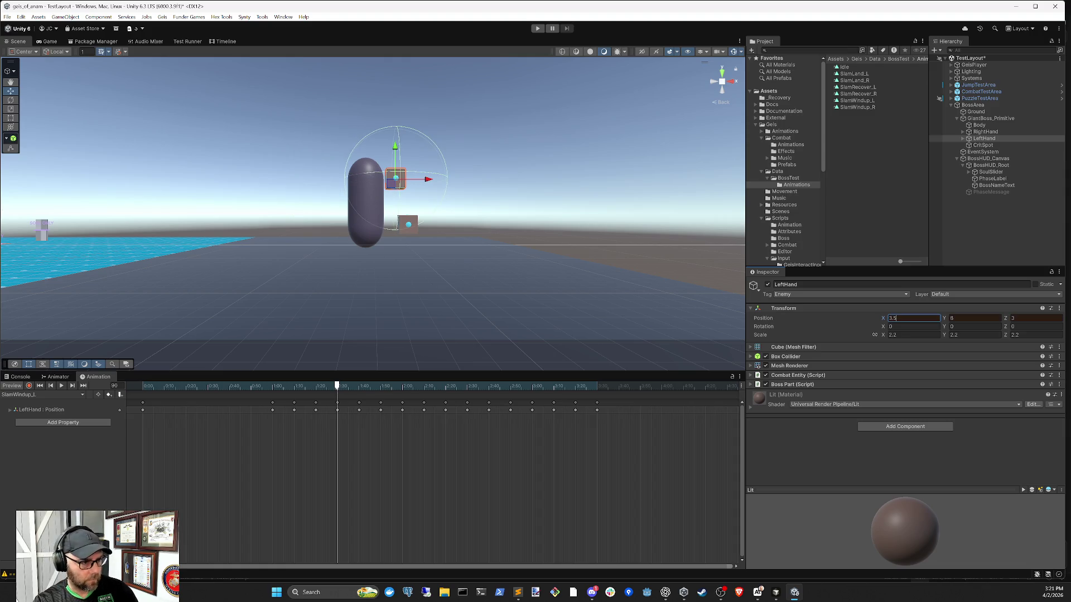
key("ctrl+z")
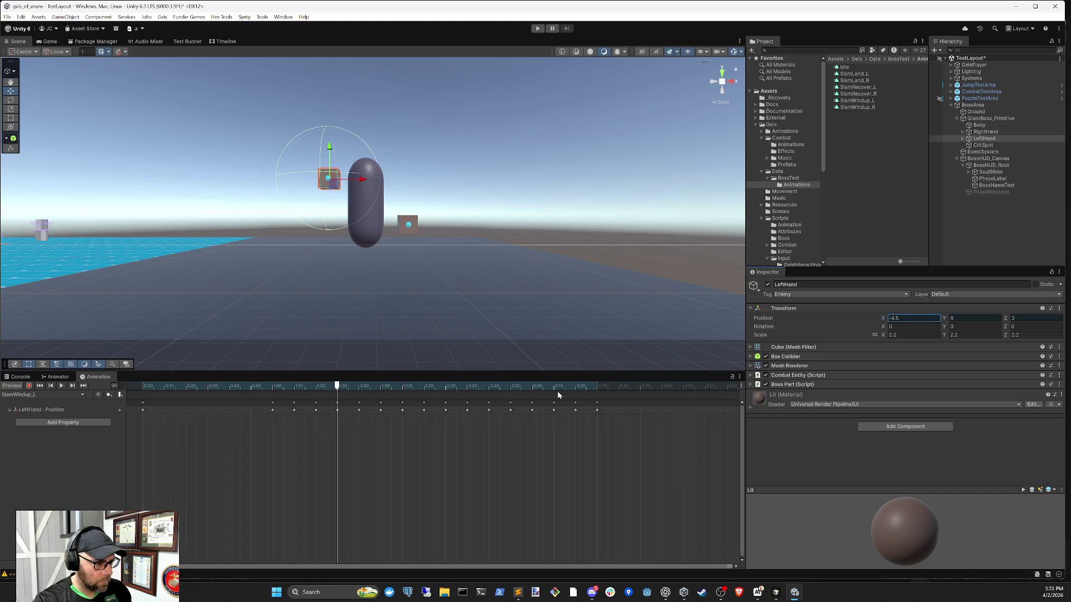
mouse_move(282, 386)
left_mouse_down()
mouse_move(268, 385)
mouse_move(338, 392)
left_mouse_up()
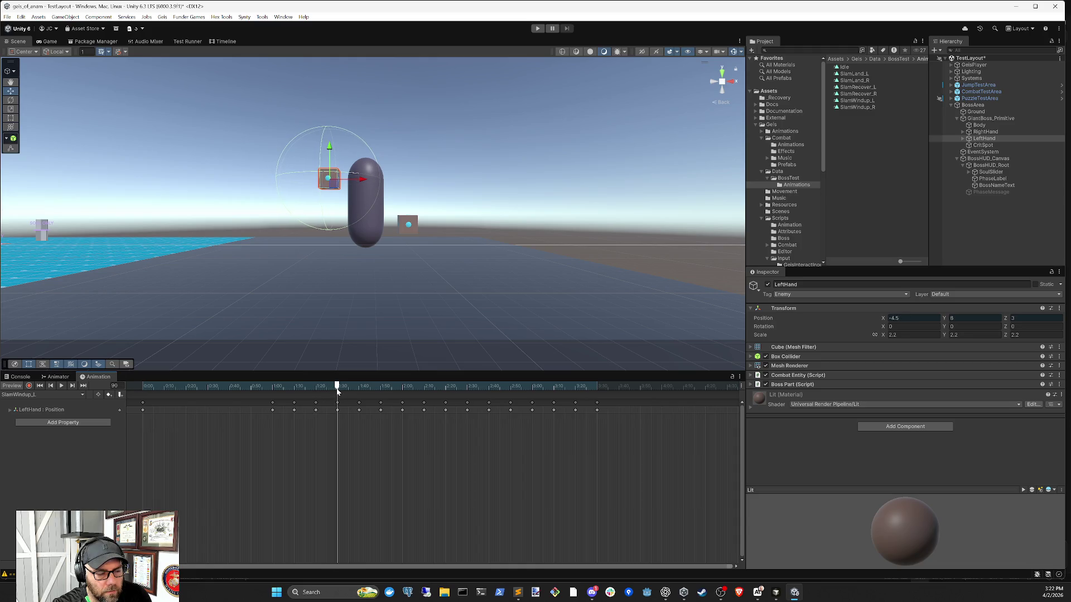
left_click(921, 318)
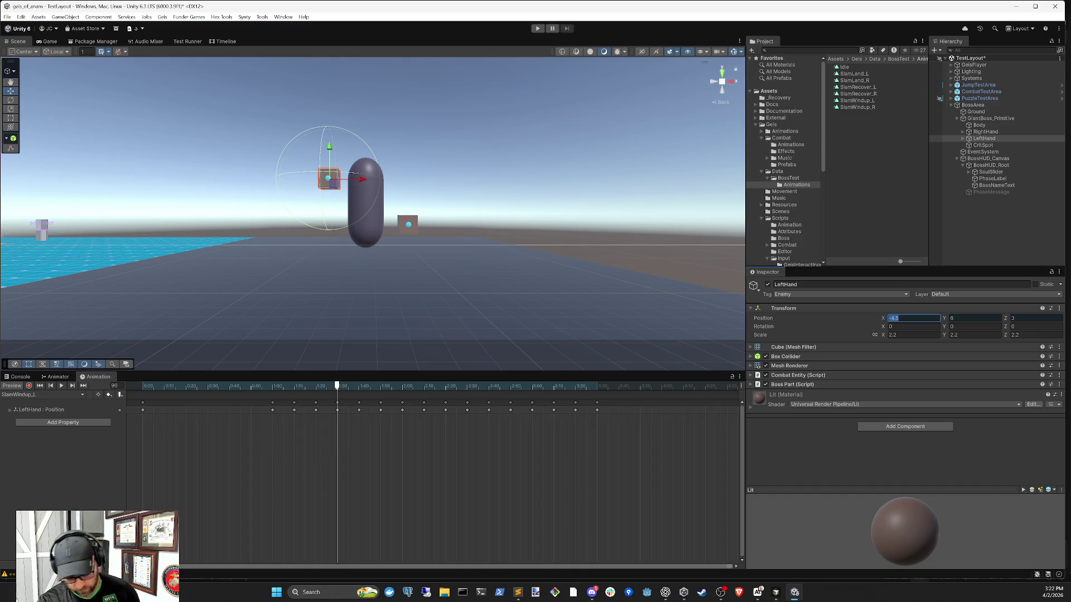
type("-5.5")
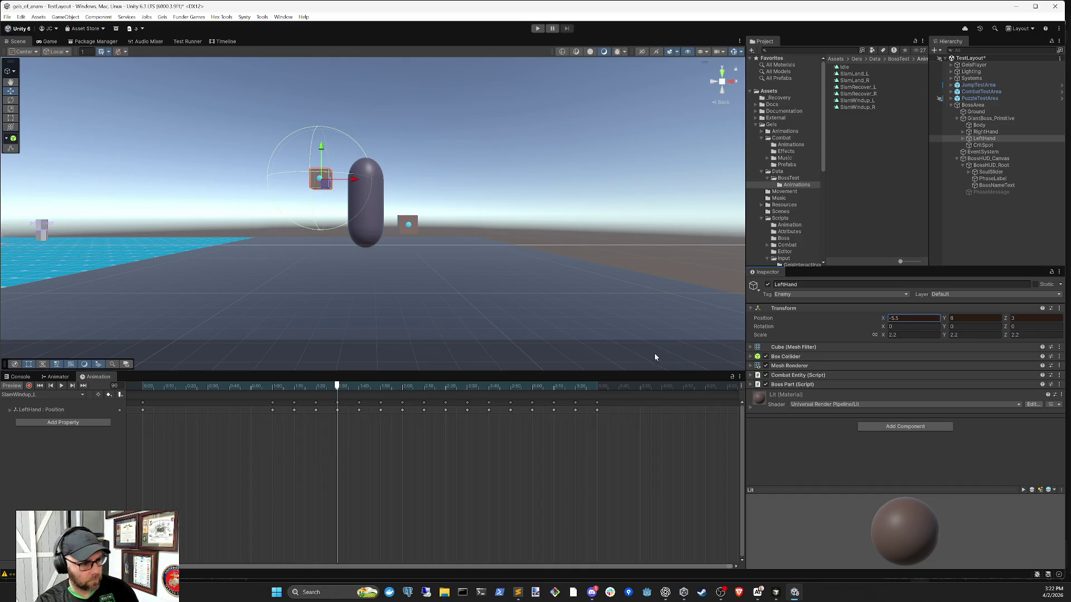
mouse_move(288, 389)
left_mouse_down()
mouse_move(270, 389)
mouse_move(338, 395)
mouse_move(272, 393)
left_mouse_up()
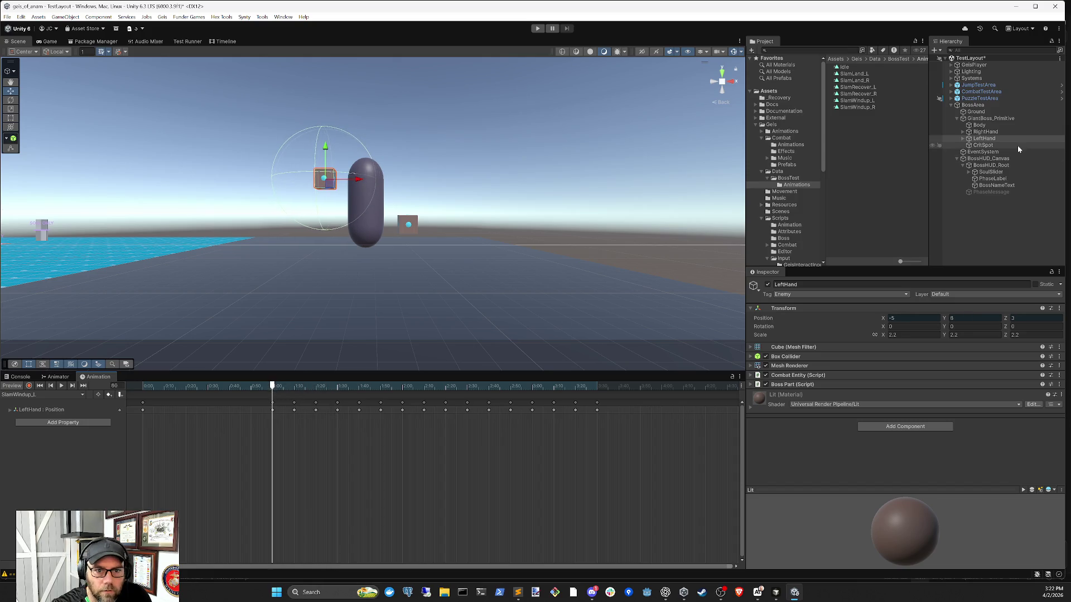
Step: Turn on keyframe recording with LeftHand selected and compare both hands across the clip
left_click(985, 132)
left_click(984, 138)
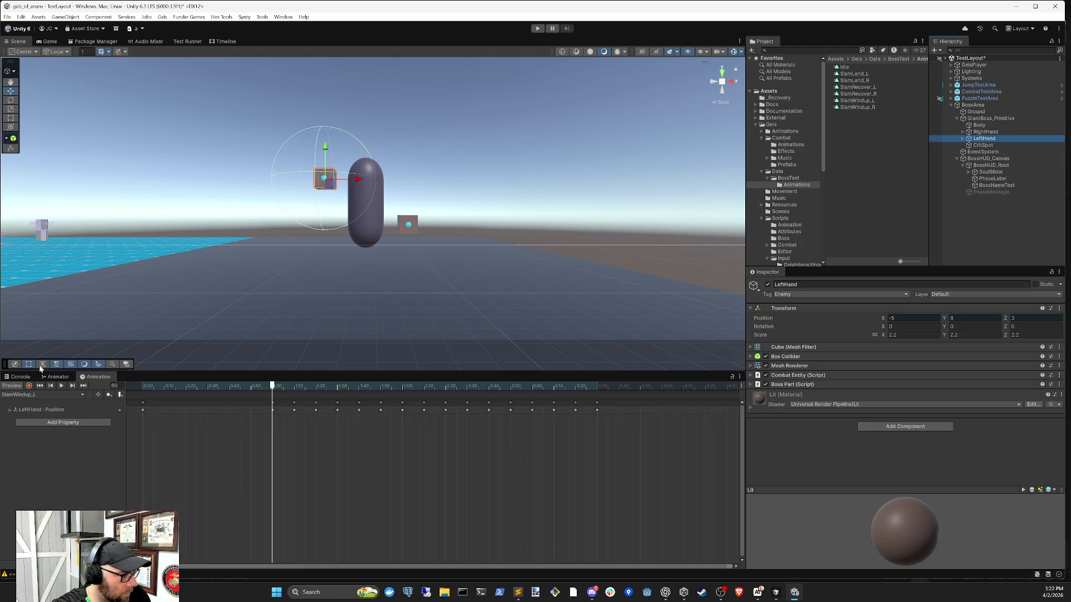
left_click(29, 386)
left_click(985, 132)
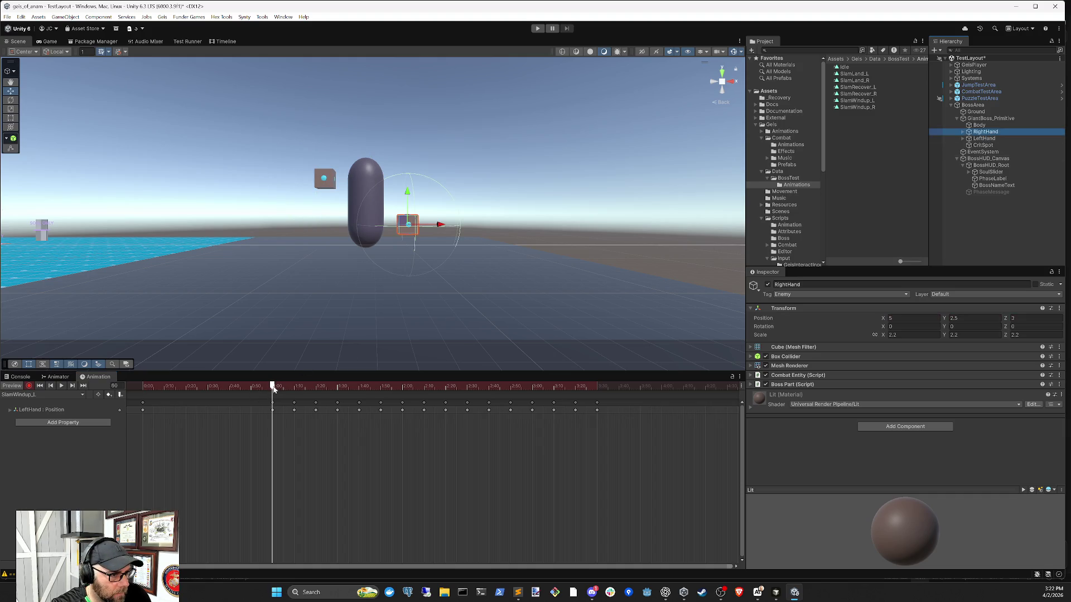
left_click_drag(274, 388, 337, 393)
left_click(312, 404)
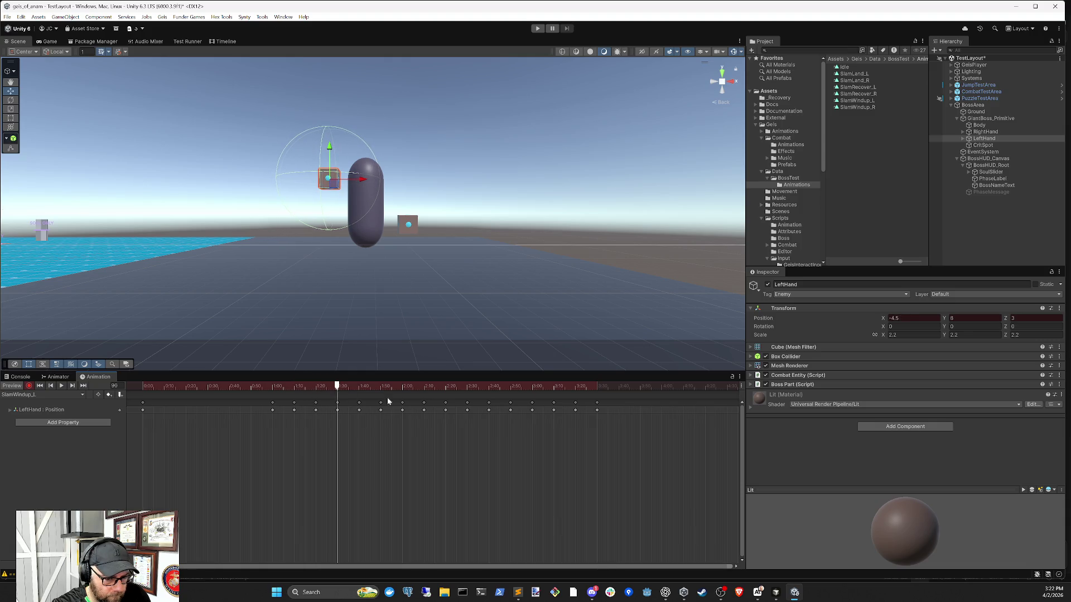
Step: Key LeftHand's X to -5 at frame 90 and preview the motion between frames 70 and 91
left_click(913, 318)
type("-5")
mouse_move(256, 386)
left_mouse_down()
mouse_move(348, 389)
mouse_move(273, 392)
mouse_move(337, 392)
left_mouse_up()
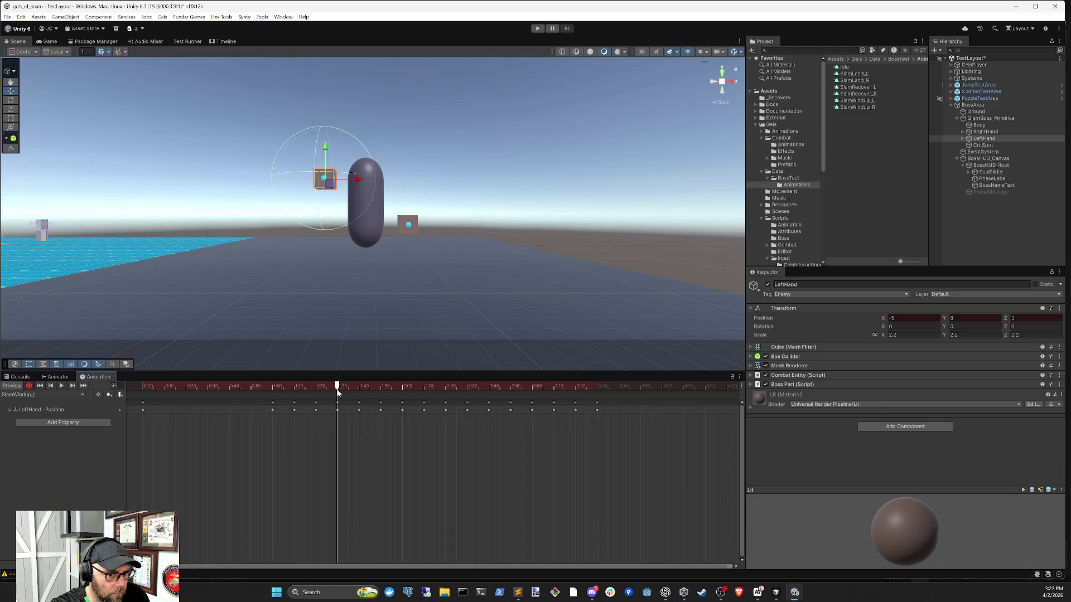
left_click(295, 387)
left_click_drag(295, 389, 337, 392)
left_click(339, 390)
Step: Attempt a new X value at frame 91, abandoning it so X stays at -5.00225
left_click(907, 318)
type("6")
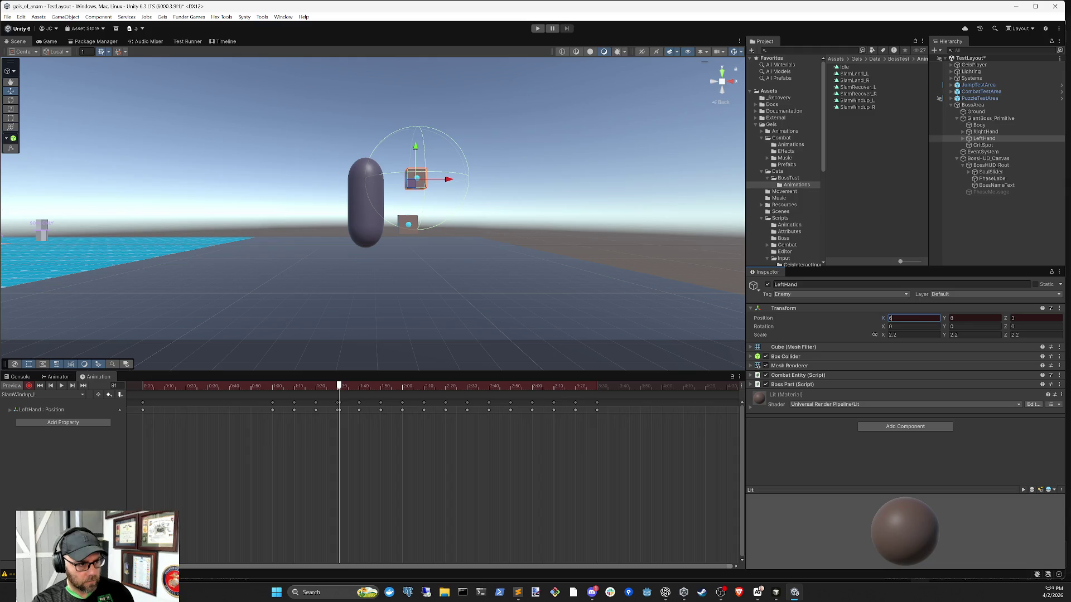
key("BackSpace")
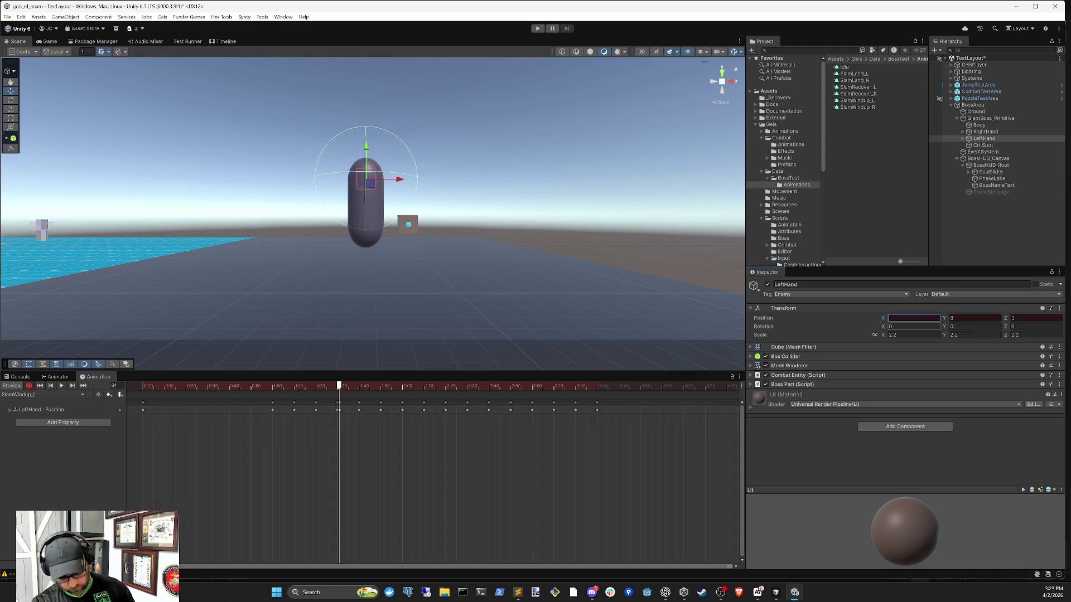
type("3.5")
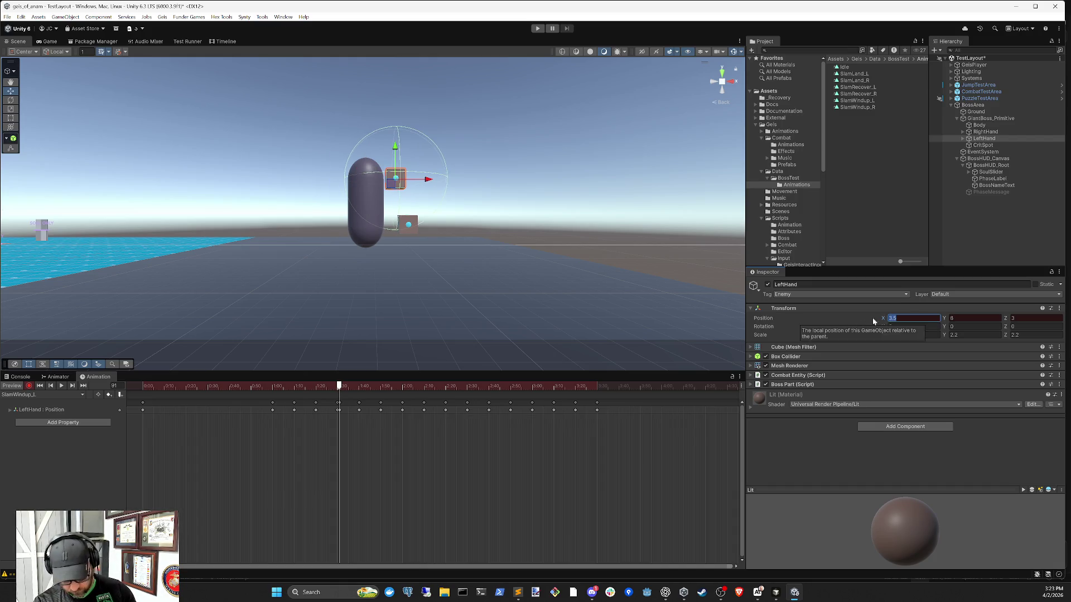
type("3.5")
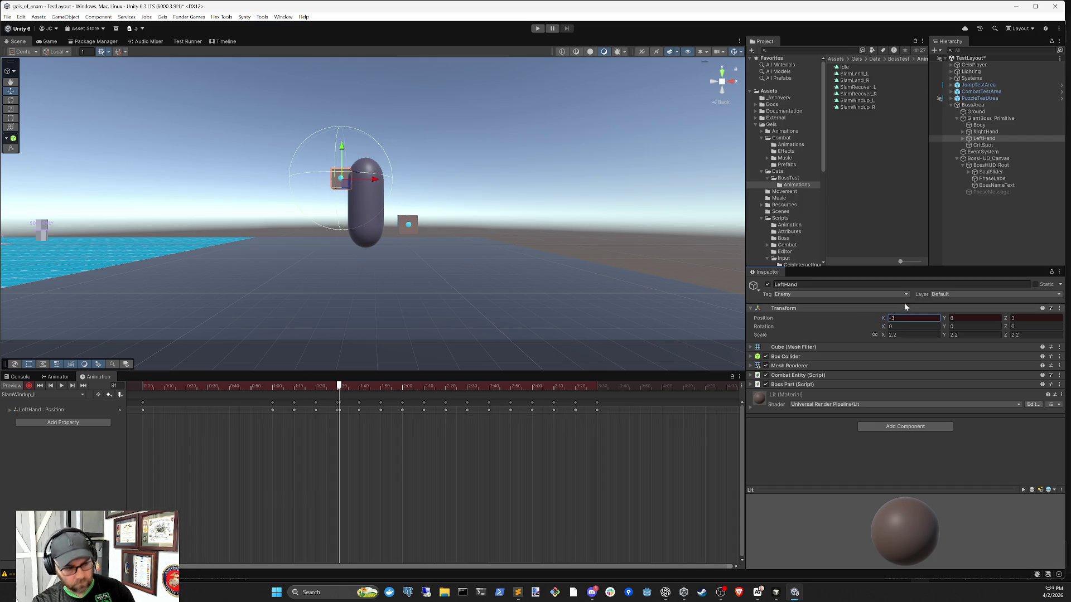
left_click(353, 443)
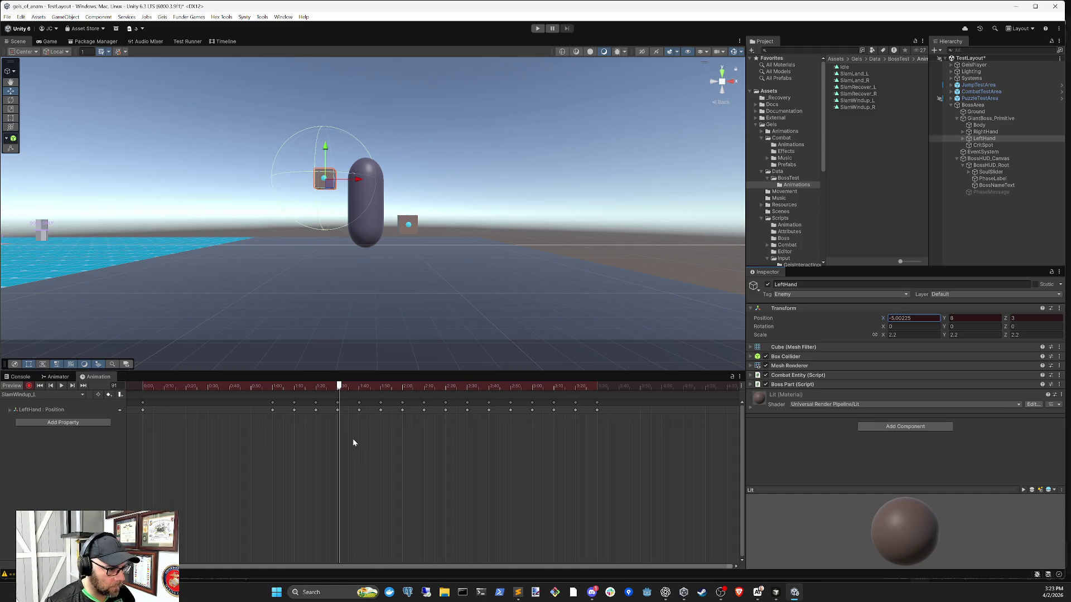
left_click_drag(291, 386, 278, 386)
Step: Select RightHand and switch to the SlamWindup_R clip
left_click(985, 131)
left_click(31, 394)
left_click(33, 462)
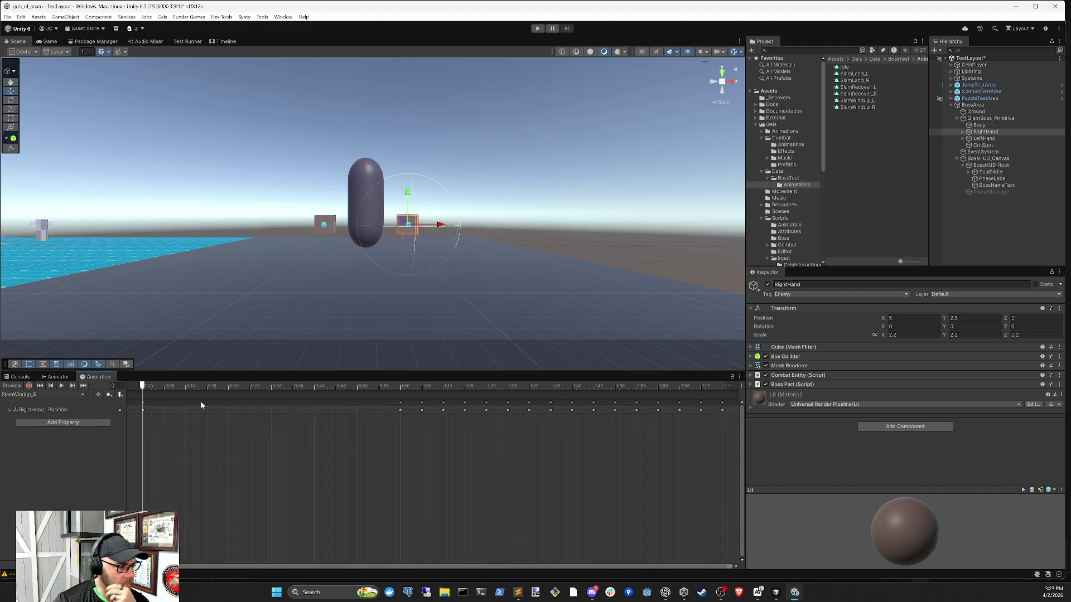
Step: Check the right hand at frames 60, 70 and 80 in SlamWindup_R, then reopen SlamWindup_L
left_click_drag(220, 390, 422, 392)
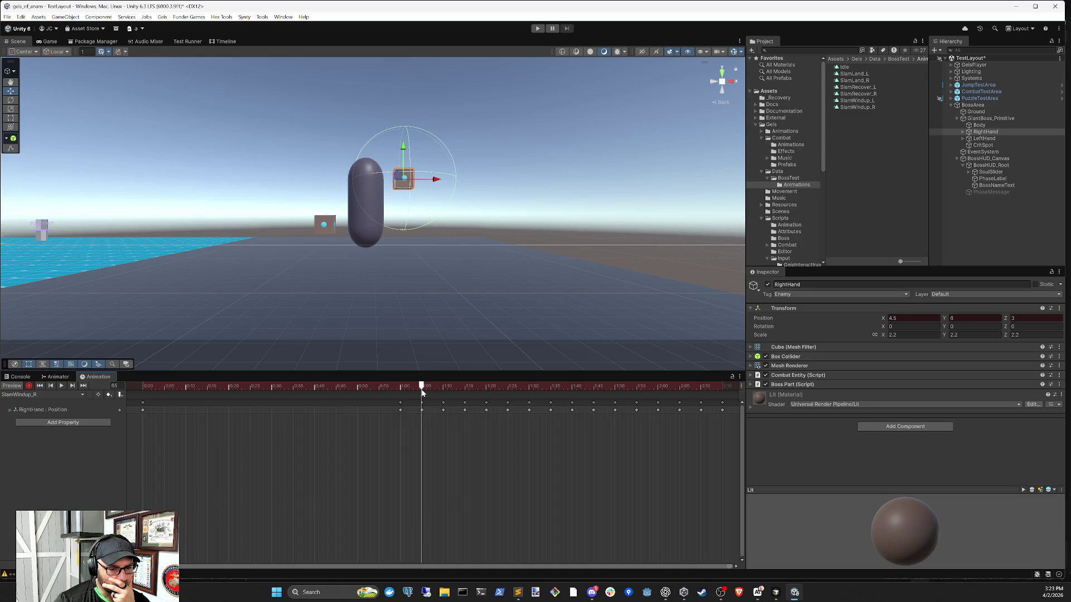
left_click_drag(422, 393, 464, 393)
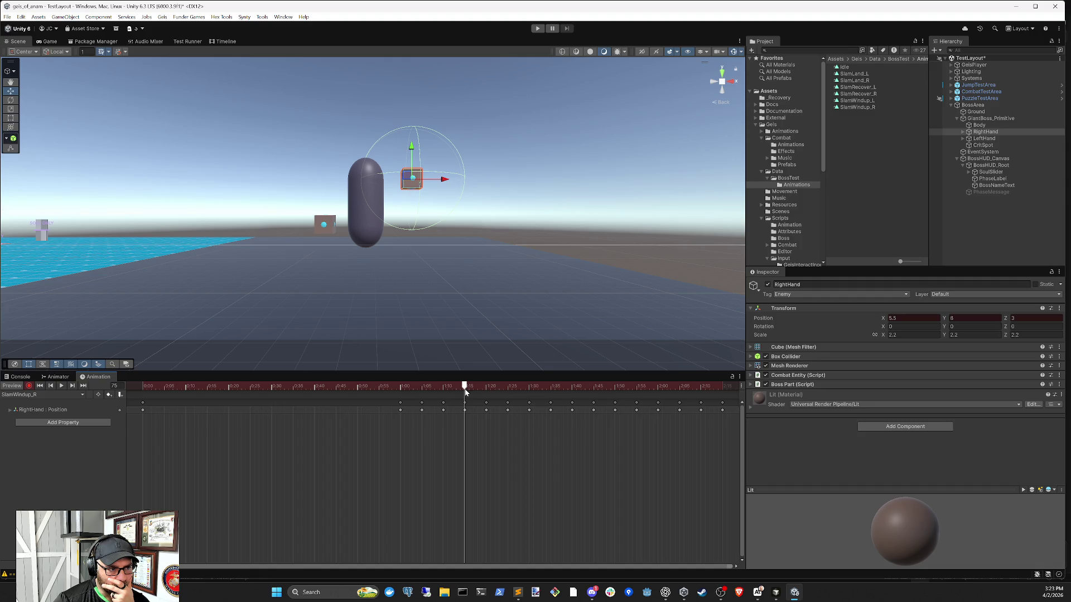
mouse_move(464, 389)
left_mouse_down()
mouse_move(486, 389)
mouse_move(109, 383)
left_mouse_up()
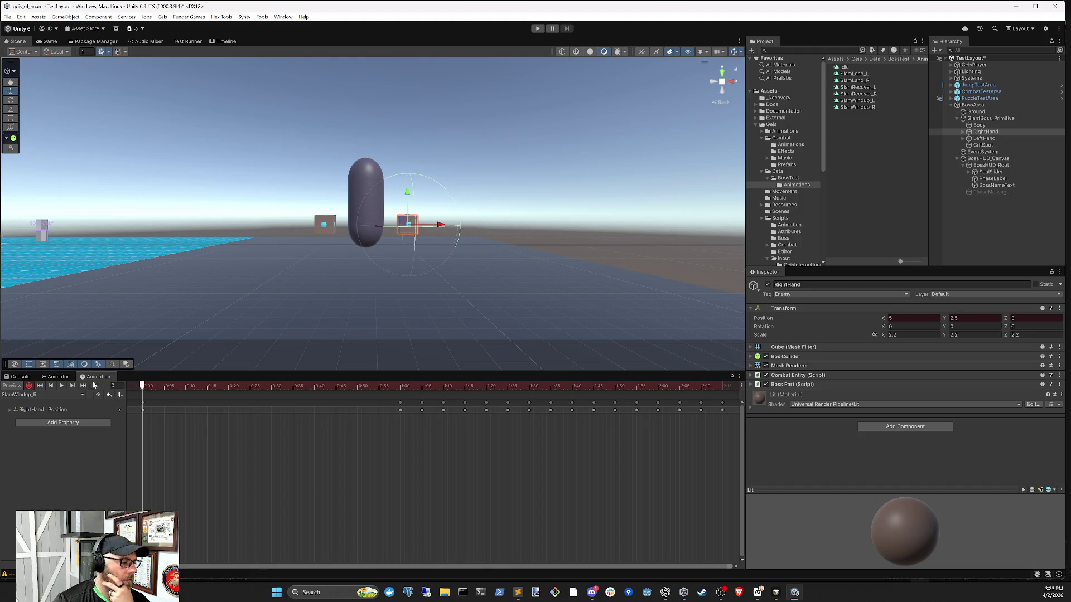
left_click(47, 396)
left_click(39, 454)
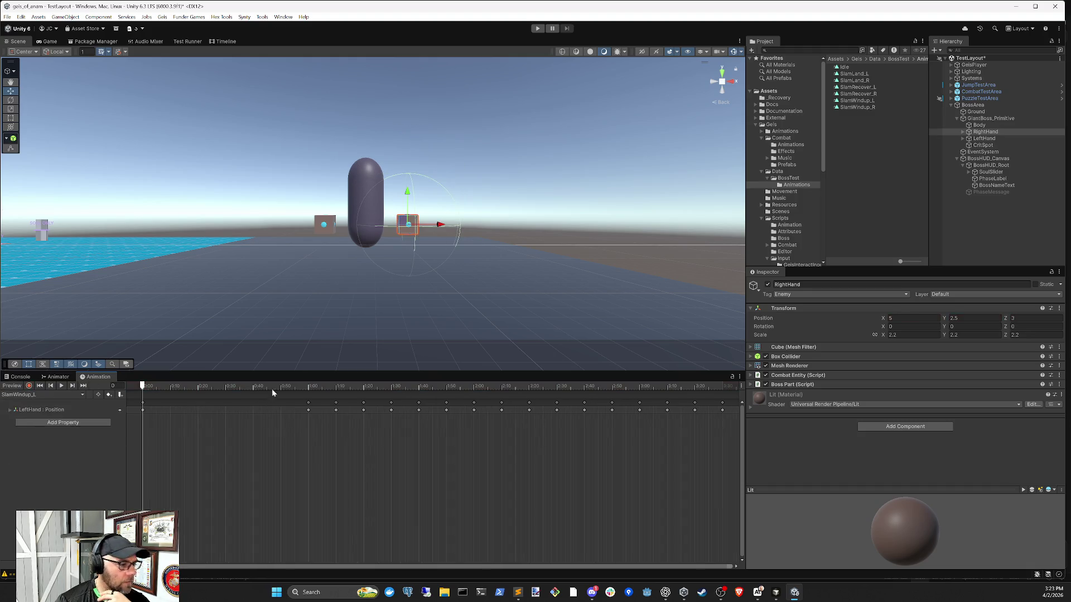
Step: With LeftHand selected and recording on, set its X to -5.5 at frame 90 and play the preview
left_click(995, 139)
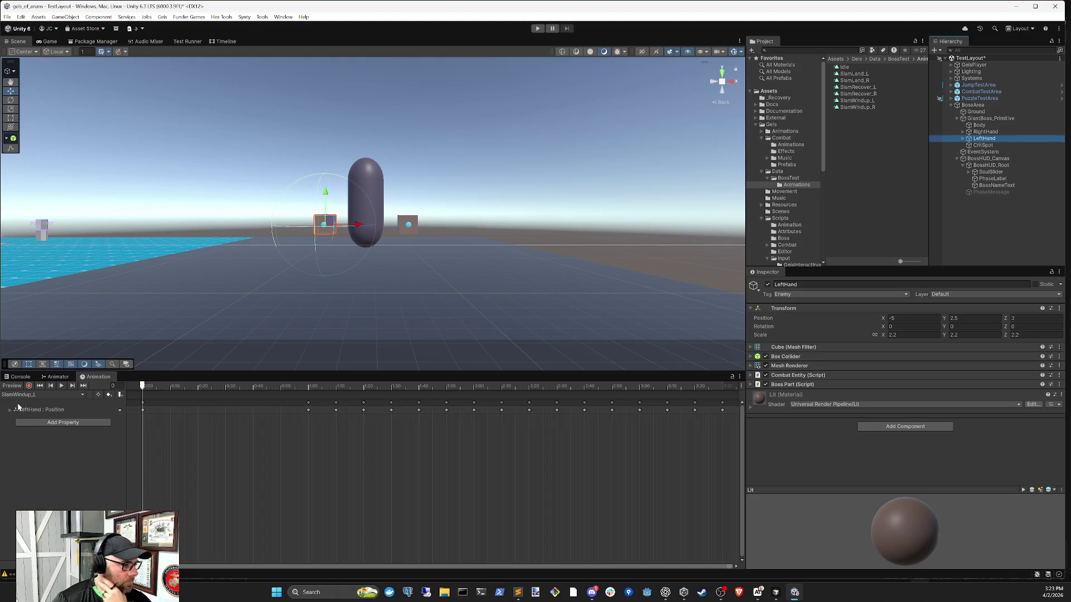
left_click(29, 386)
left_click(309, 386)
left_click_drag(309, 388, 391, 387)
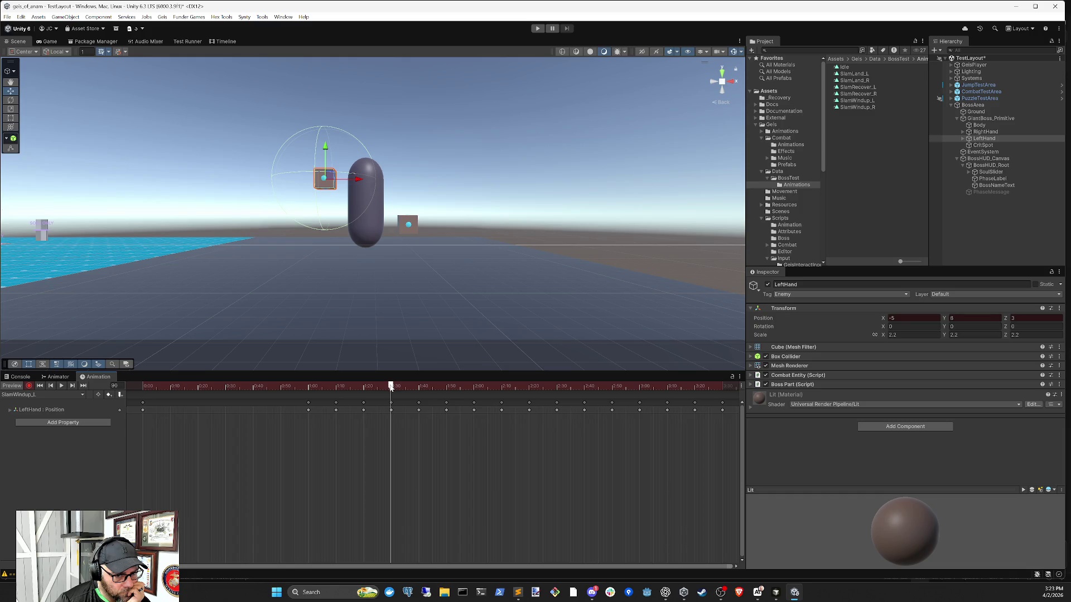
left_click(914, 318)
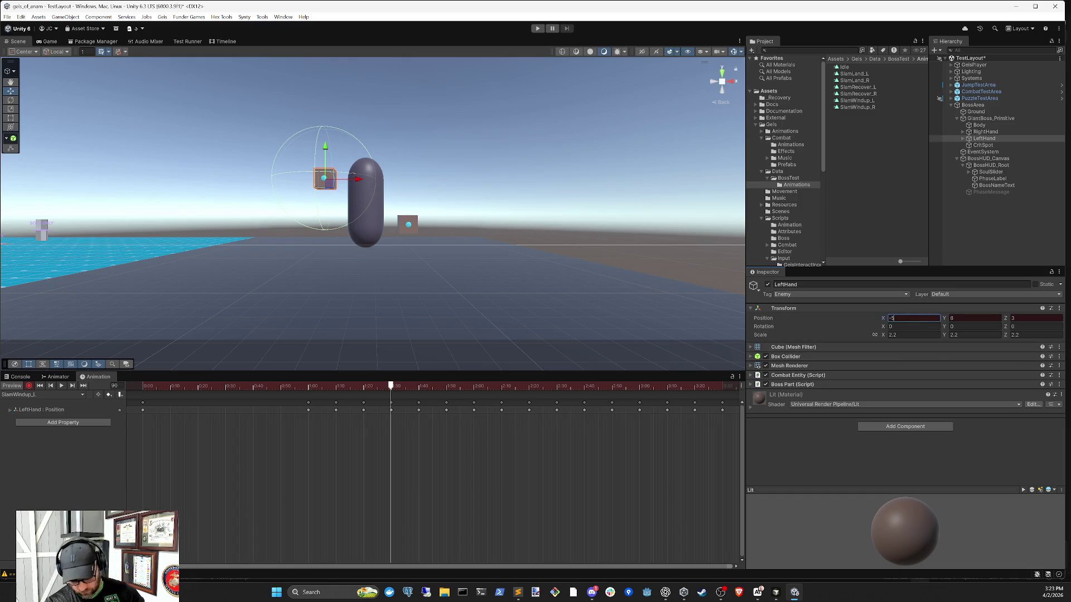
type(".5")
mouse_move(308, 386)
left_mouse_down()
mouse_move(391, 391)
mouse_move(227, 389)
left_mouse_up()
left_click(65, 385)
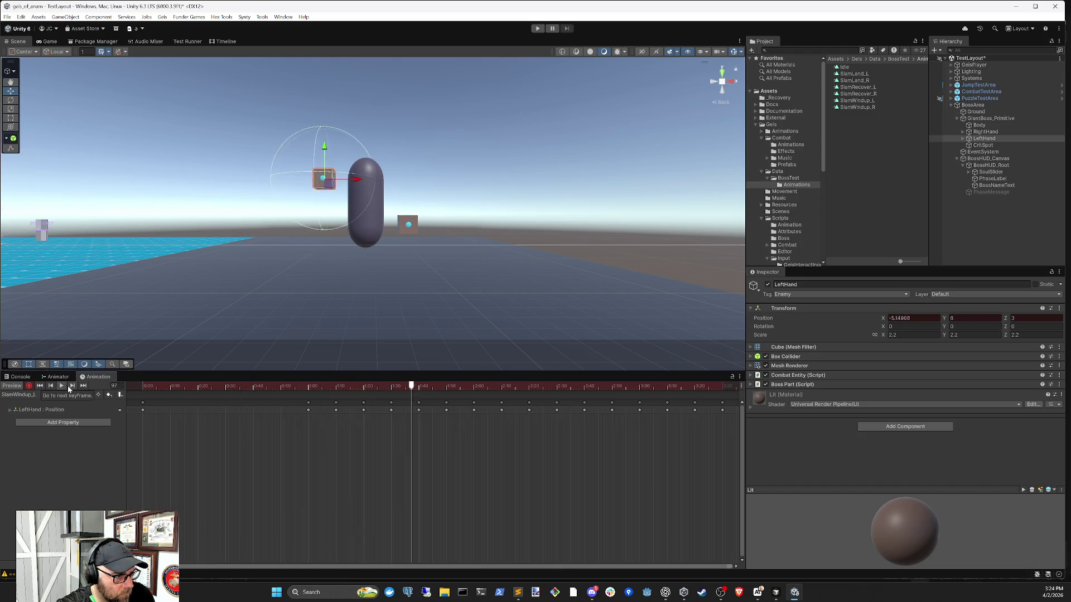
scroll(391, 419, "up", 2)
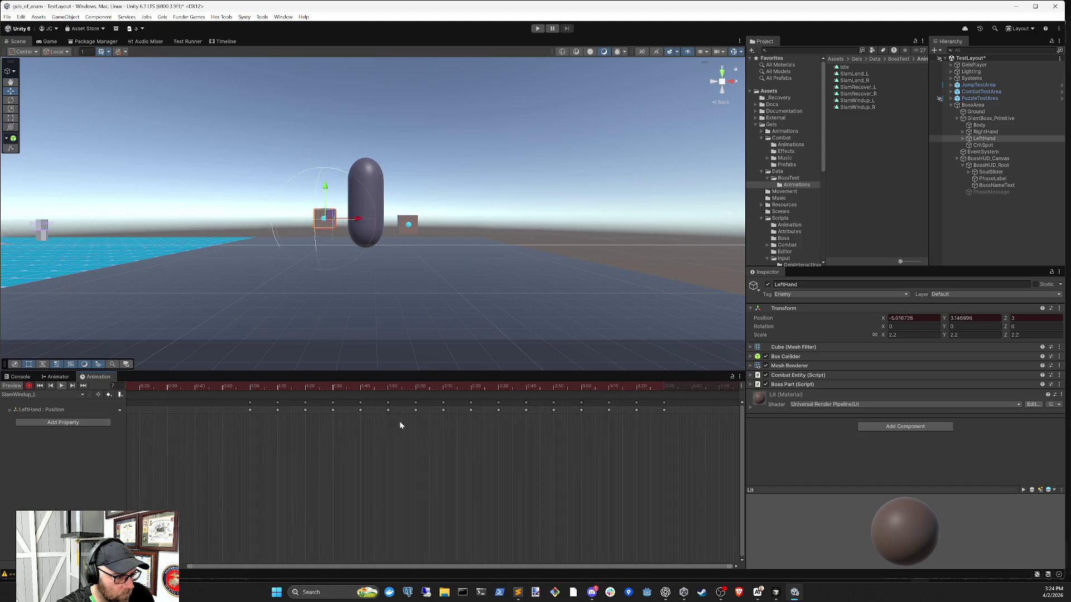
Step: Key LeftHand's X to -5.5 at frame 130 and 5.5 at frame 170
left_click_drag(322, 389, 474, 389)
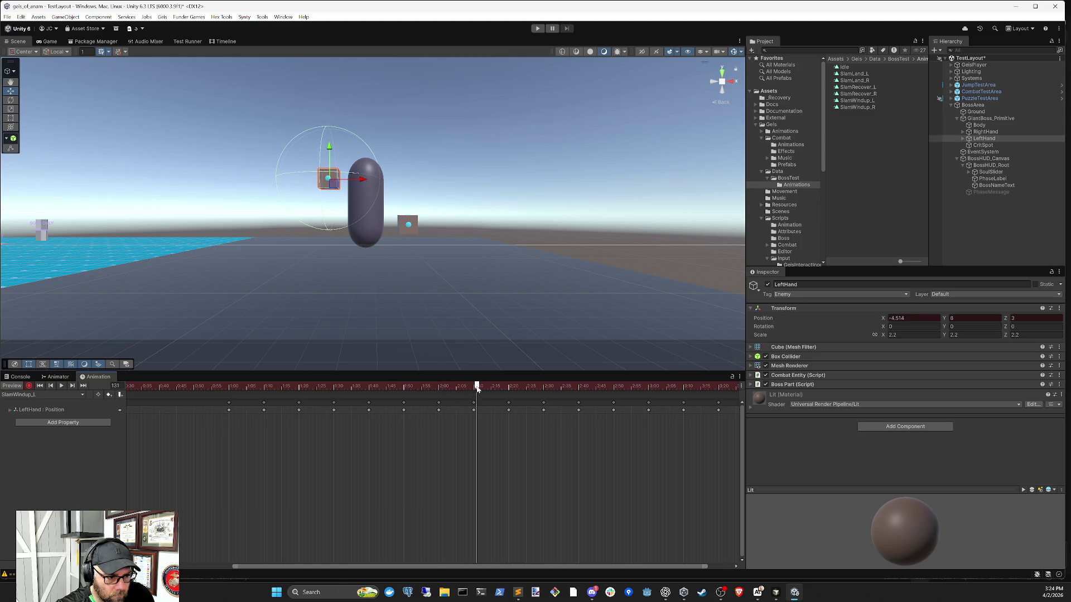
left_click(913, 318)
type("-5")
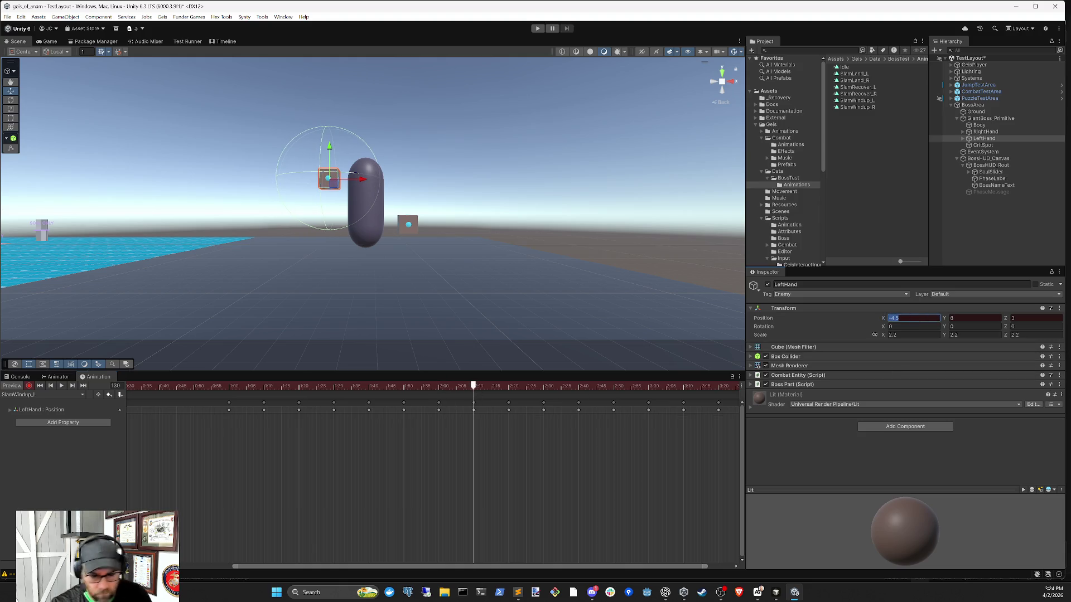
type("5.5")
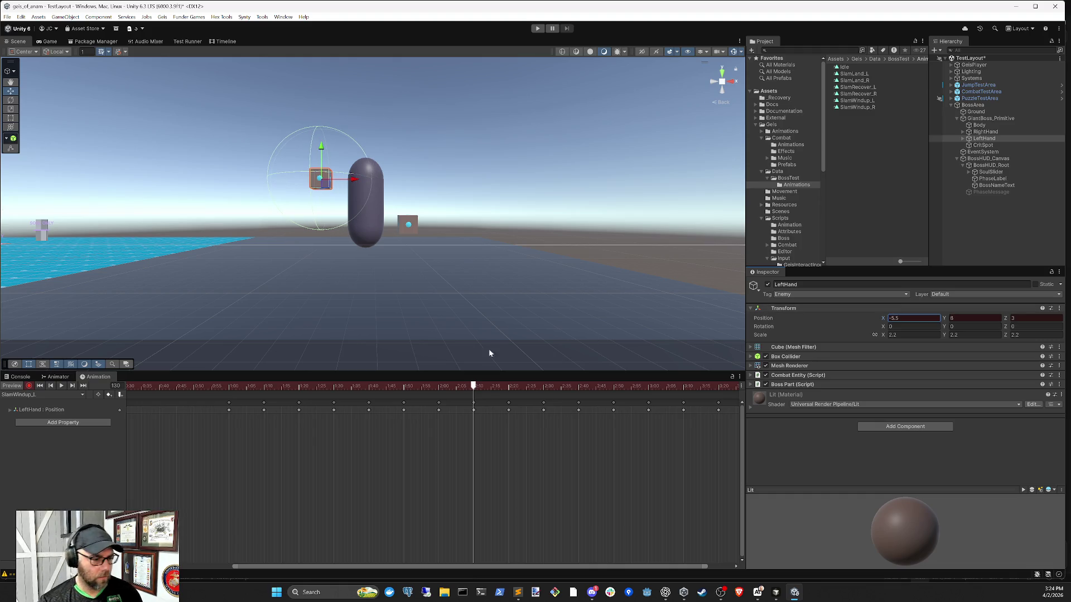
left_click_drag(473, 387, 614, 386)
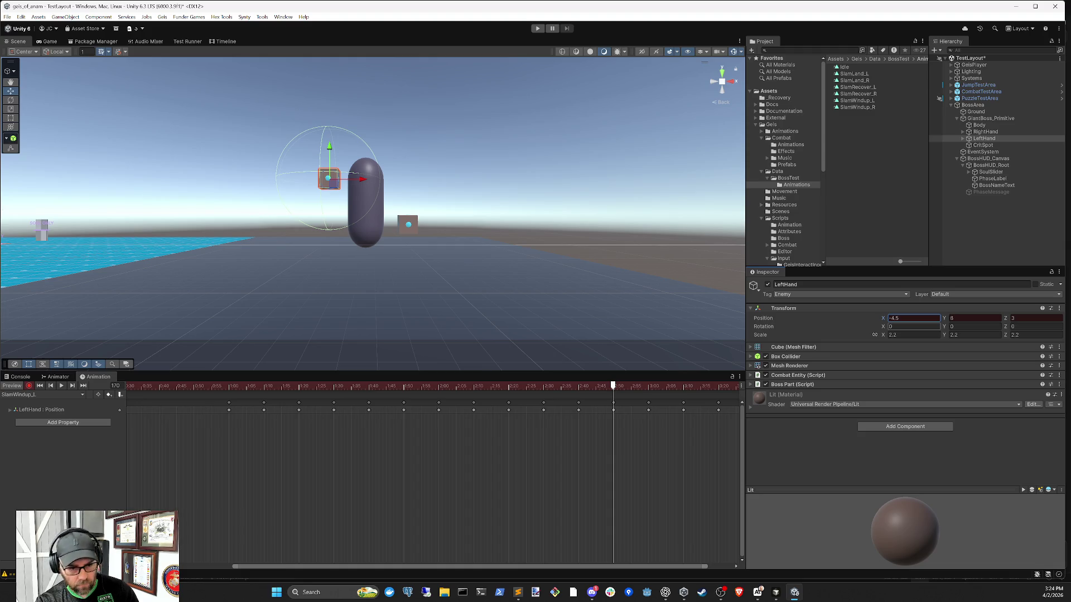
type("5.5")
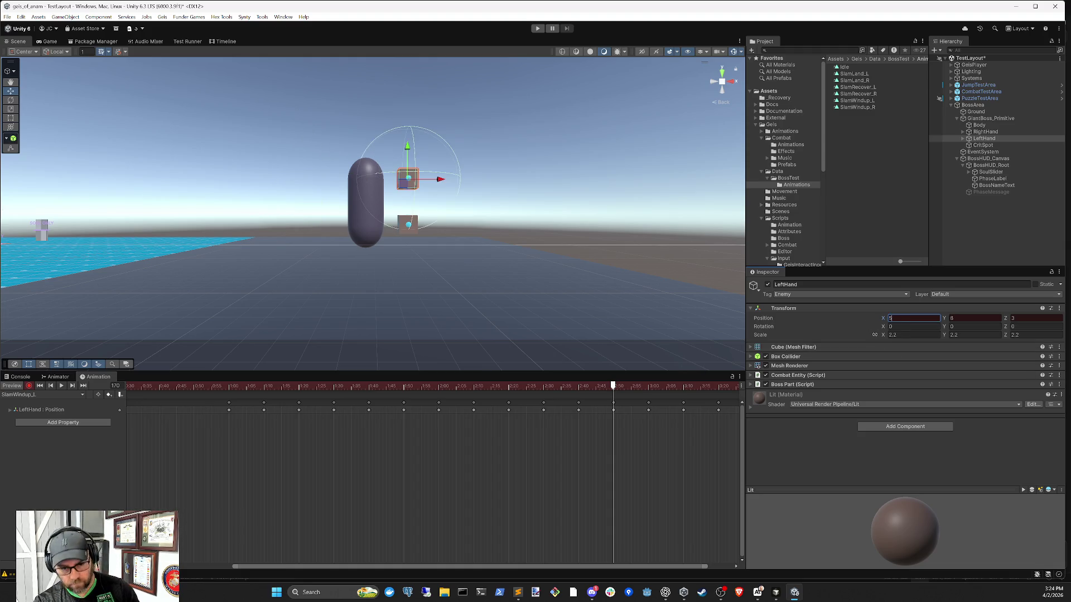
left_click(649, 387)
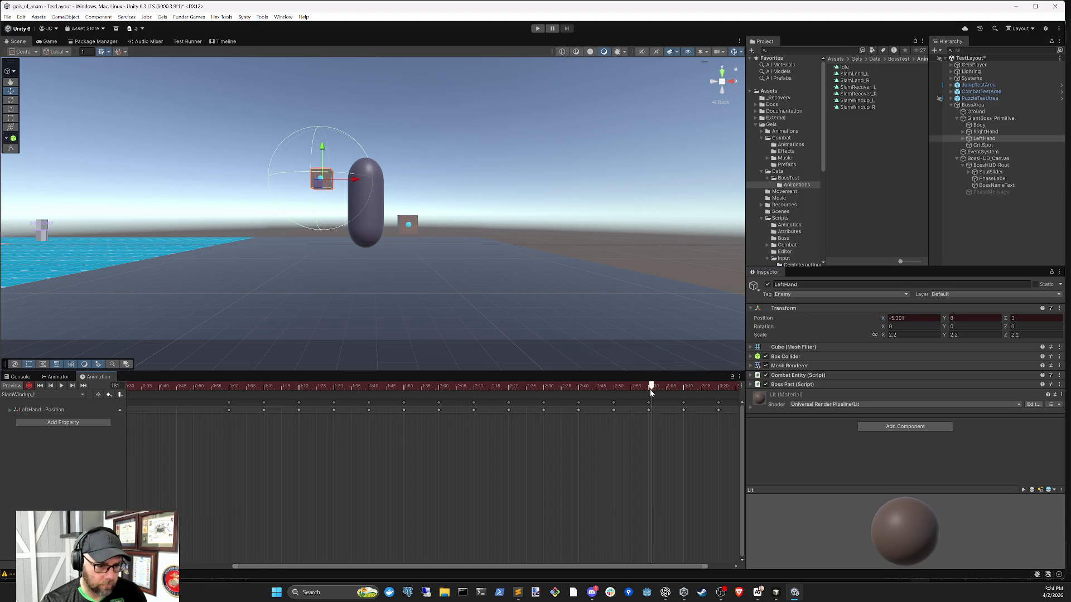
left_click_drag(648, 390, 722, 393)
Step: Key LeftHand's X at frame 210, undoing a stray frame-212 key, then play the preview
left_click_drag(684, 441, 476, 449)
left_click_drag(490, 387, 527, 387)
left_click(913, 318)
type("5.5")
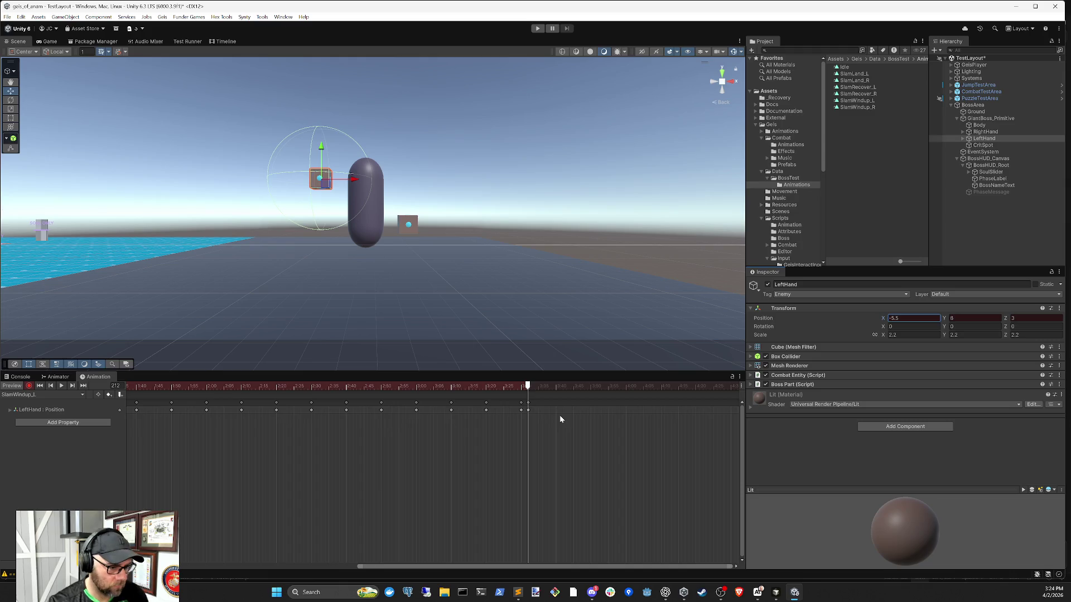
key("ctrl+z")
left_click_drag(528, 387, 521, 389)
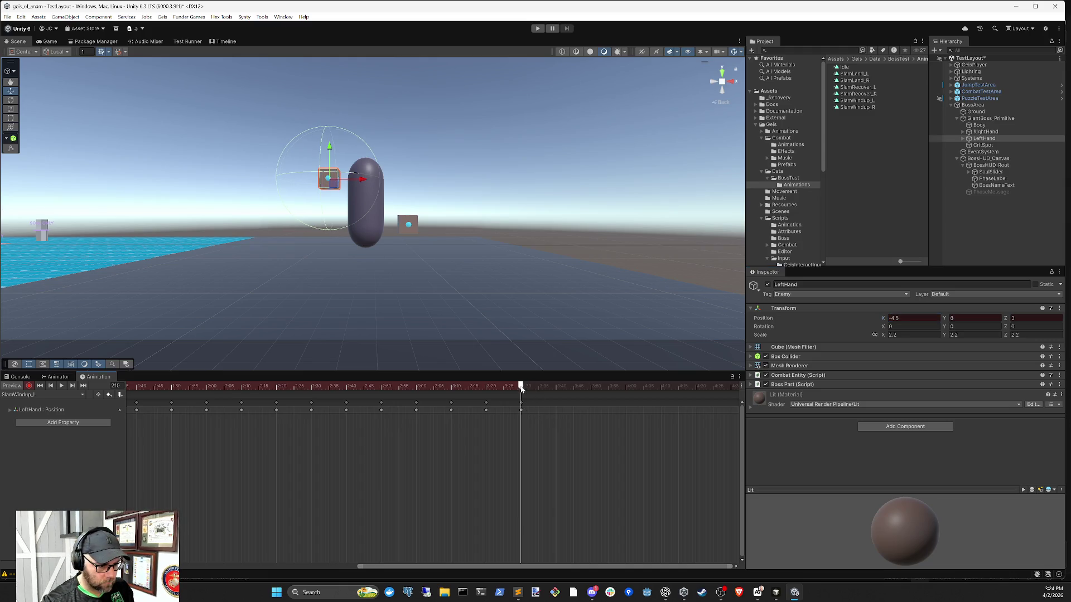
left_click(913, 318)
type("5.5")
left_click_drag(477, 387, 82, 396)
left_click(63, 385)
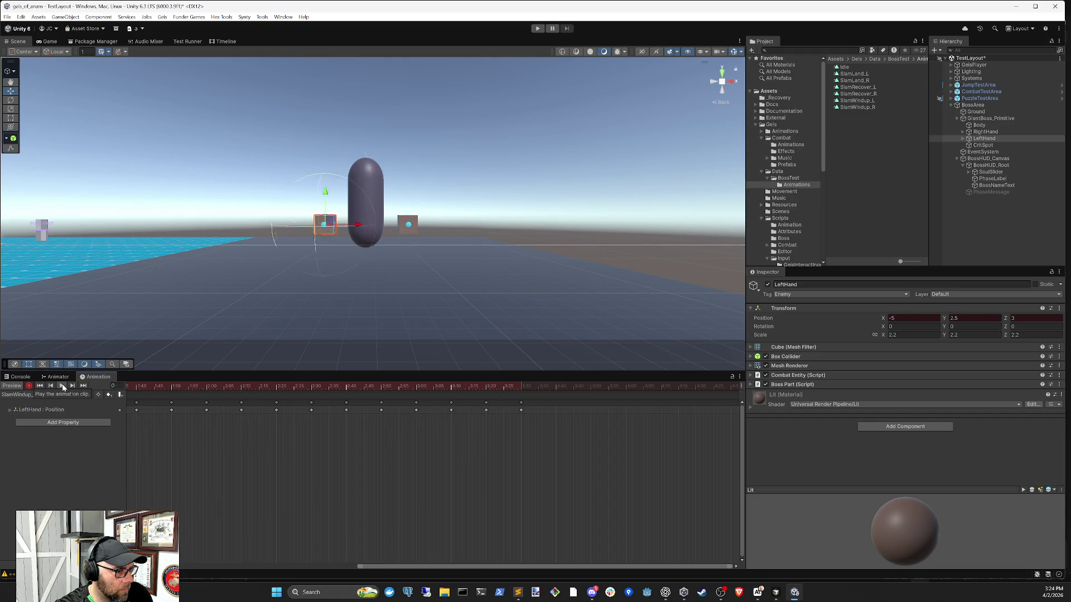
Step: Review the keyframes by scrubbing around frame 200 and playing the clip
left_click_drag(425, 388, 508, 391)
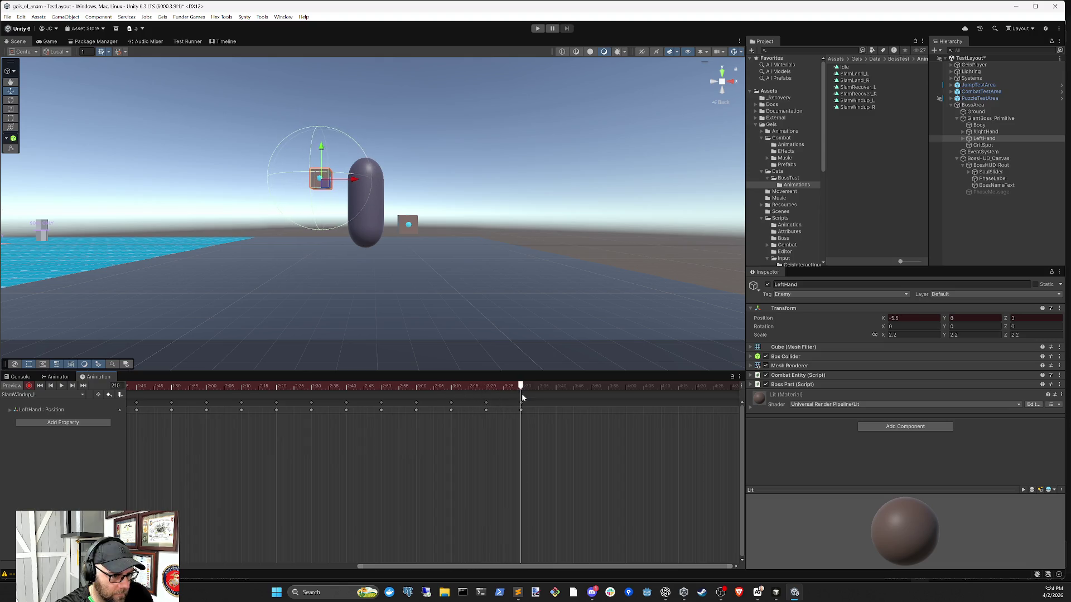
left_click(486, 386)
mouse_move(486, 386)
left_mouse_down()
mouse_move(449, 387)
mouse_move(523, 394)
left_mouse_up()
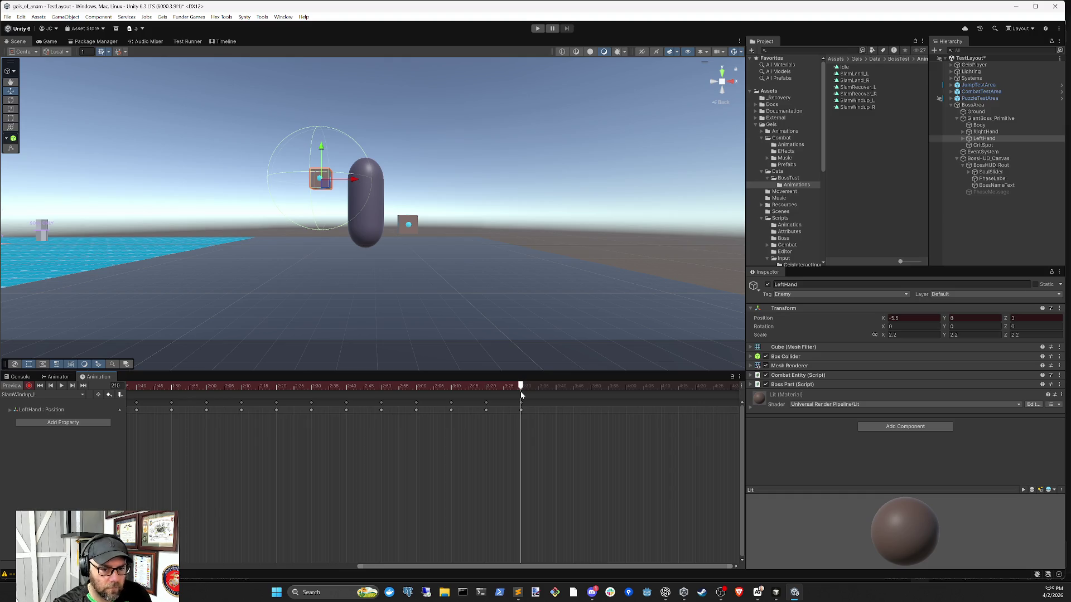
left_click(62, 386)
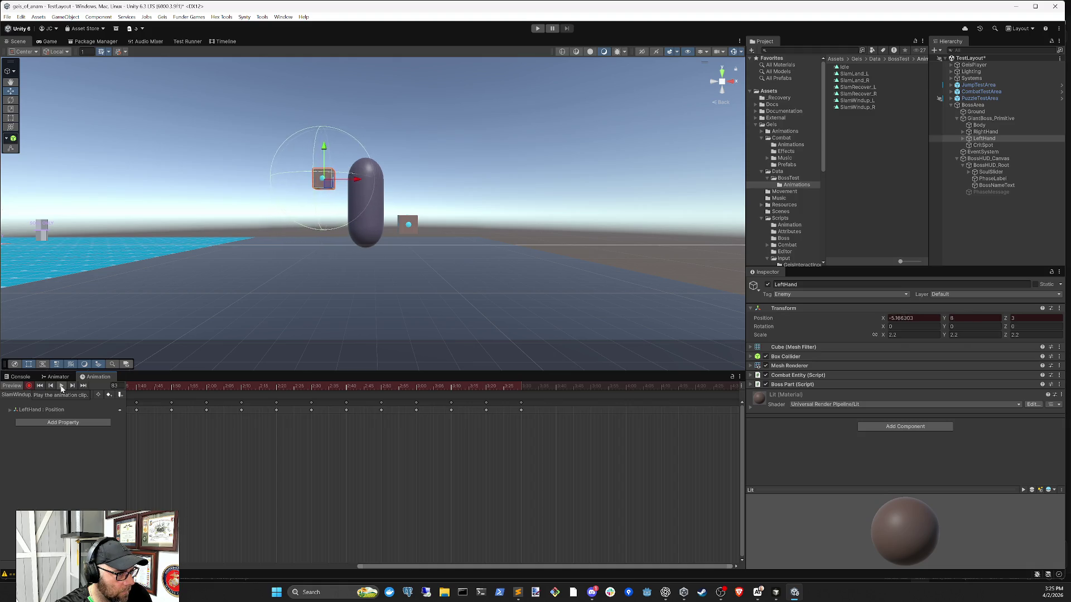
Step: Set LeftHand's X to -5.5 at frame 170 and replay the clip from frame 115
left_click(249, 387)
left_click_drag(244, 389, 382, 390)
left_click(383, 389)
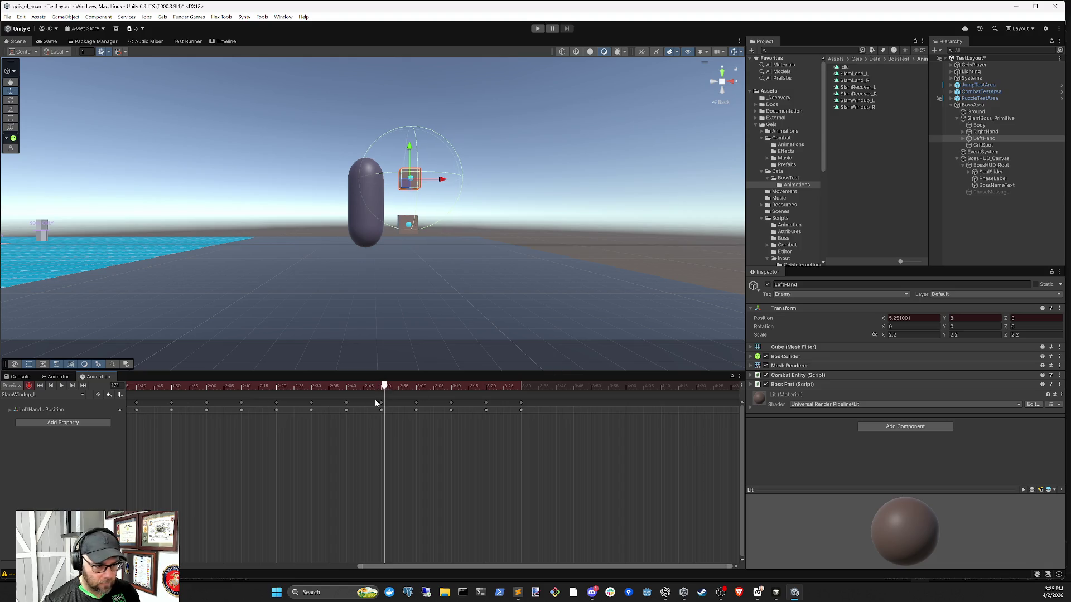
left_click(382, 390)
left_click(909, 318)
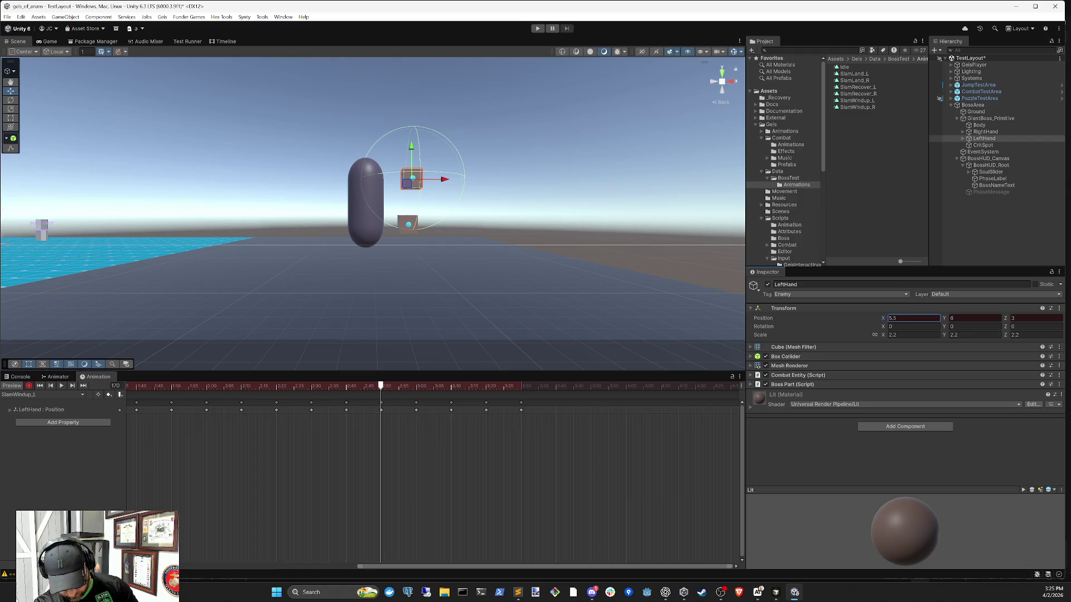
type("-5.5")
key("Return")
left_click_drag(339, 386, 189, 386)
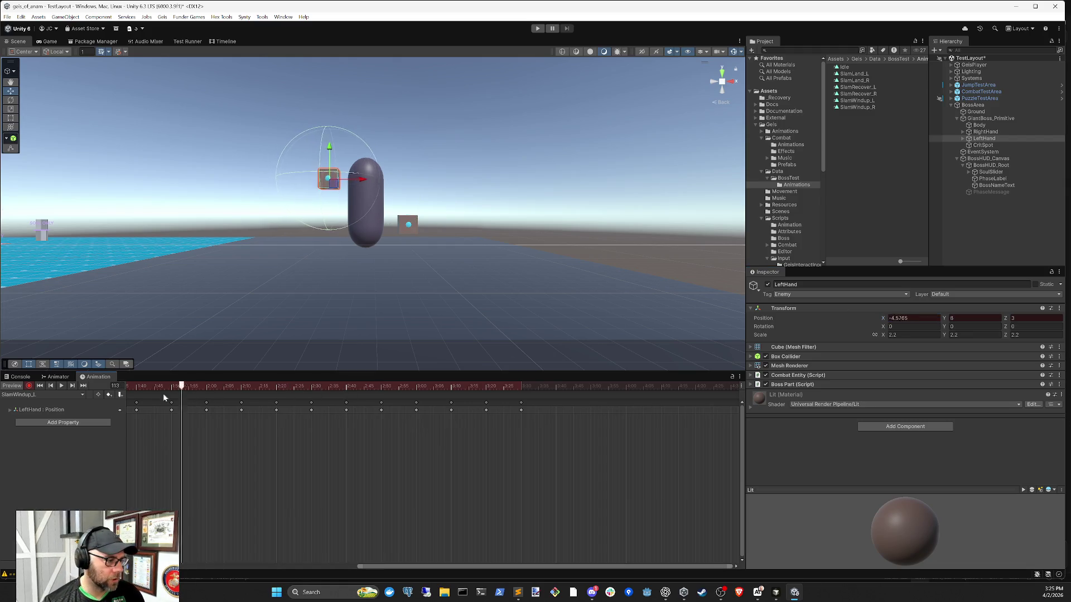
left_click(61, 386)
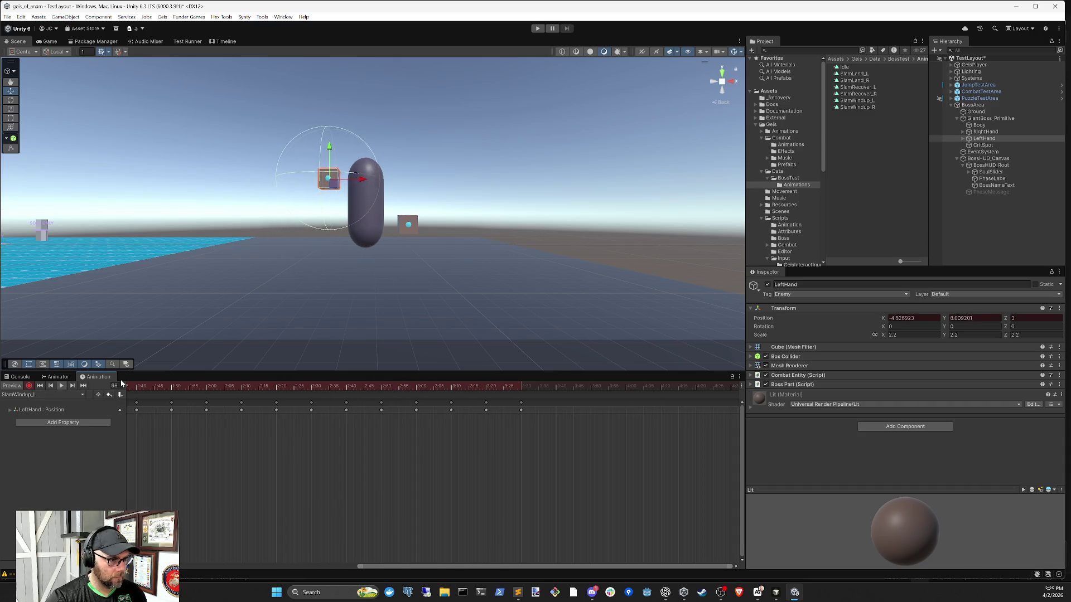
scroll(460, 456, "down", 3)
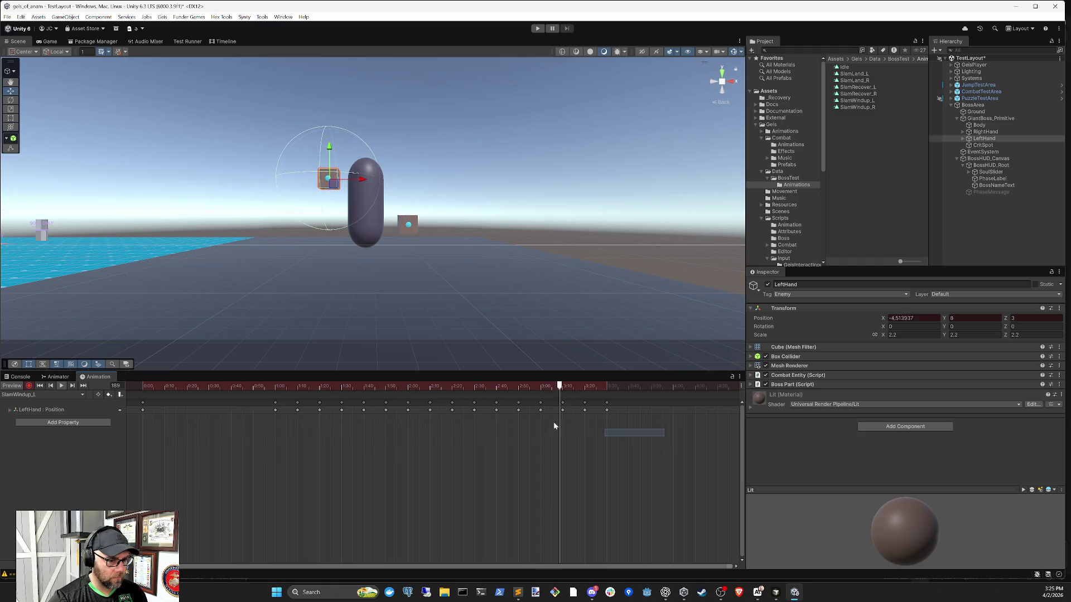
Step: Select all of the SlamWindup_L clip's keyframes and check their tangent options
left_click_drag(664, 435, 133, 402)
right_click(429, 403)
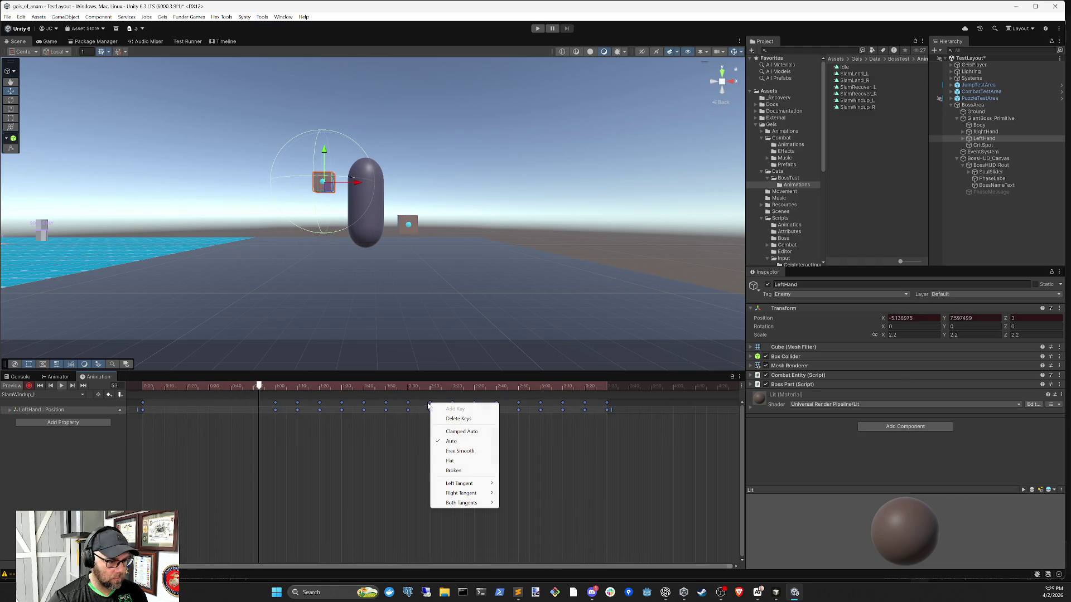
left_click(472, 444)
Step: Turn off keyframe recording, deselect LeftHand, and enter Play mode to test the hand slam
left_click(28, 387)
left_click(643, 60)
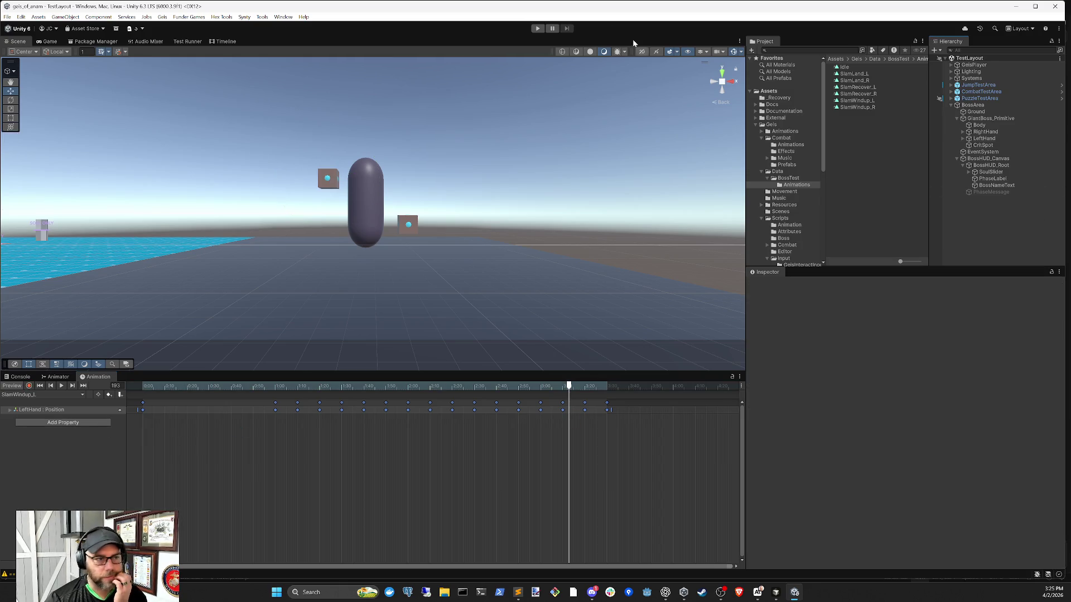
left_click(539, 30)
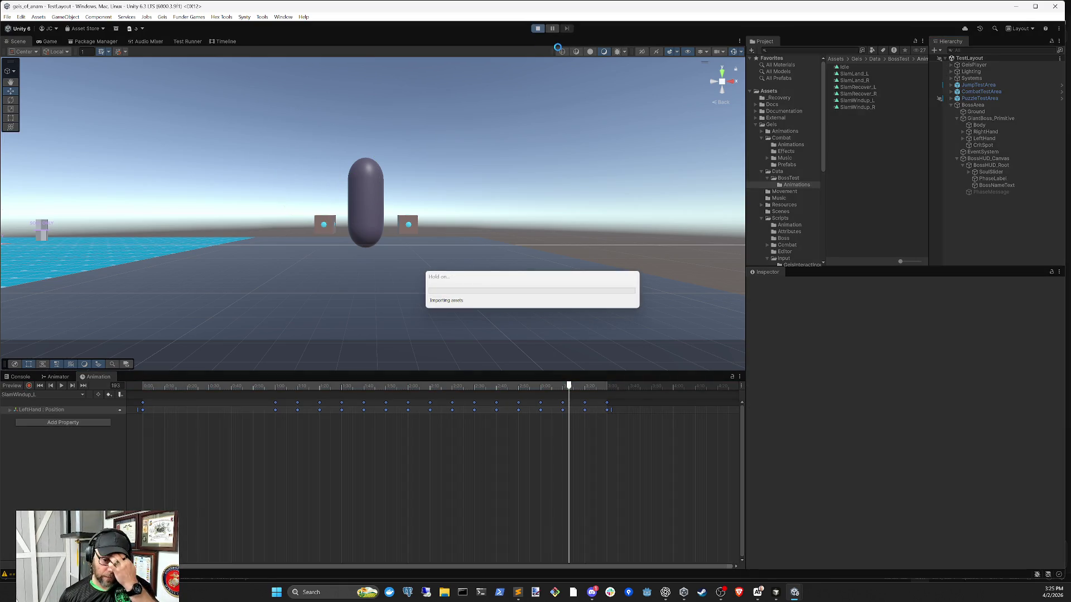